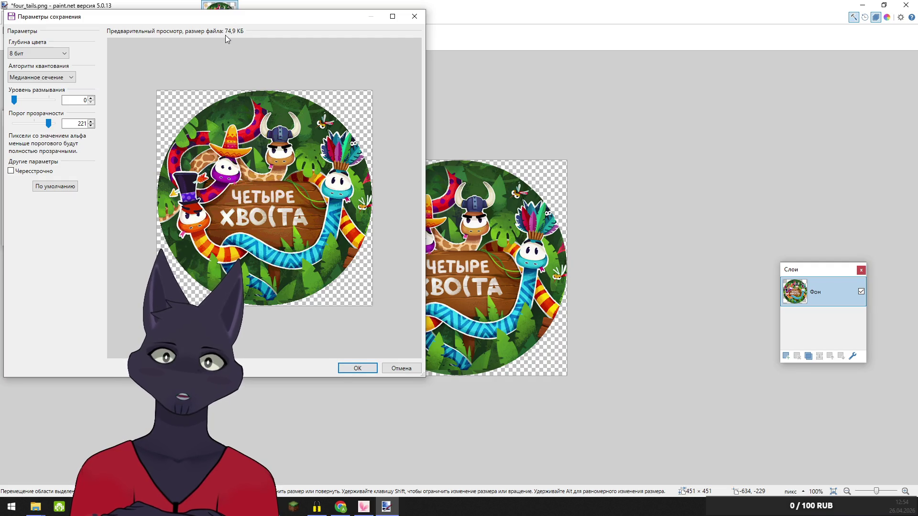
# Save the round four_tails image as an 8-bit PNG and reopen it for checking
pyautogui.click(364, 369)
pyautogui.hotkey('alt', 'F4')
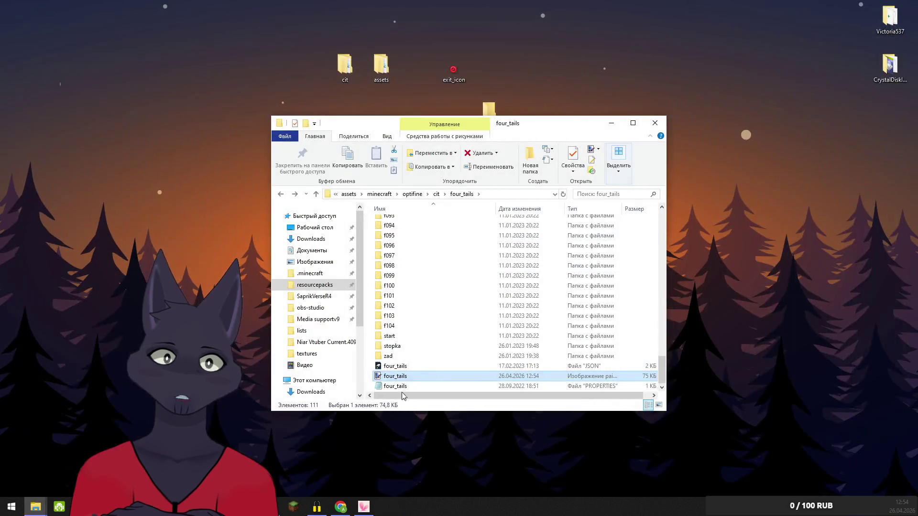
pyautogui.doubleClick(380, 377)
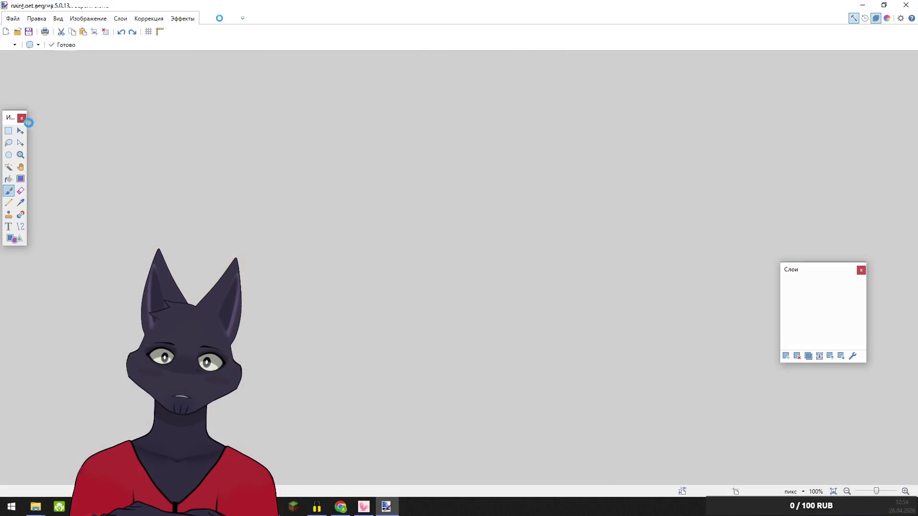
# Zoom in on the sign lettering, zoom back out to the whole image, then close paint.net
pyautogui.click(20, 154)
pyautogui.click(449, 223)
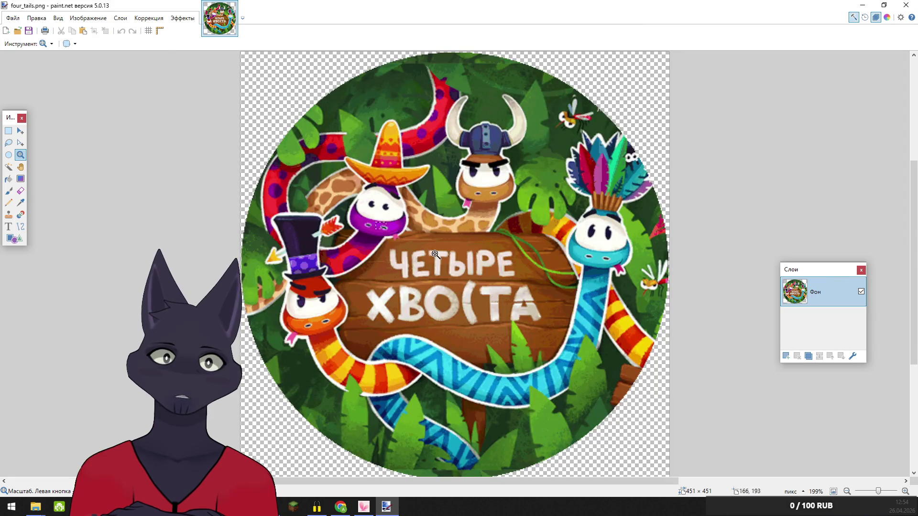
pyautogui.moveTo(391, 233); pyautogui.dragTo(567, 323)
pyautogui.rightClick(382, 282)
pyautogui.rightClick(383, 282)
pyautogui.rightClick(383, 282)
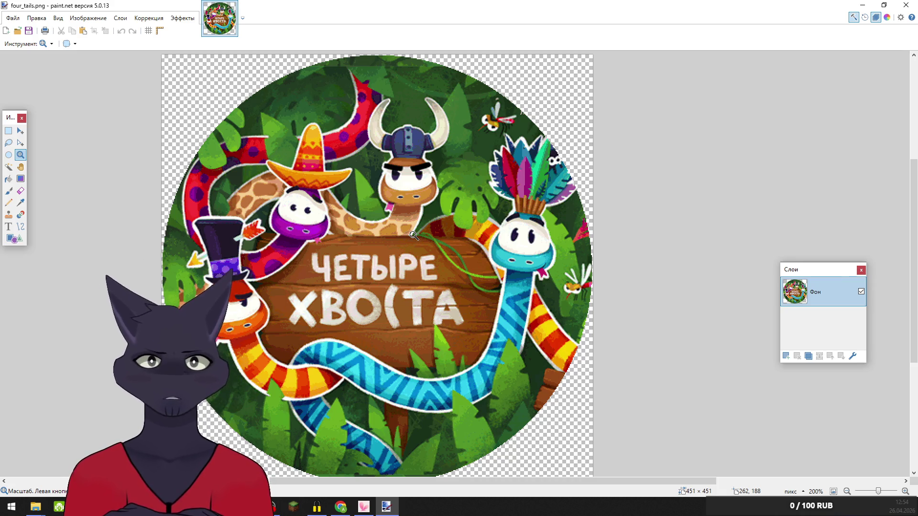
pyautogui.click(906, 5)
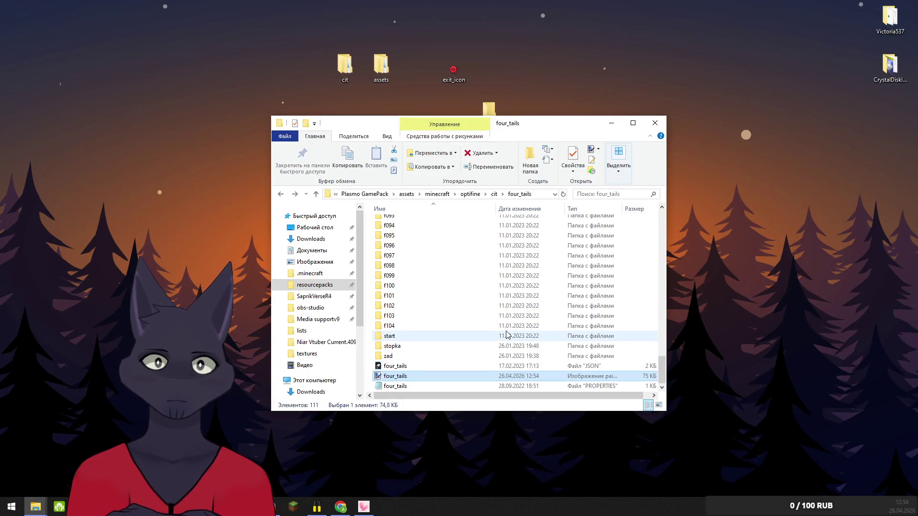
# Open four_tails.json in Blockbench and orbit to look down on the textured disc
pyautogui.click(392, 367)
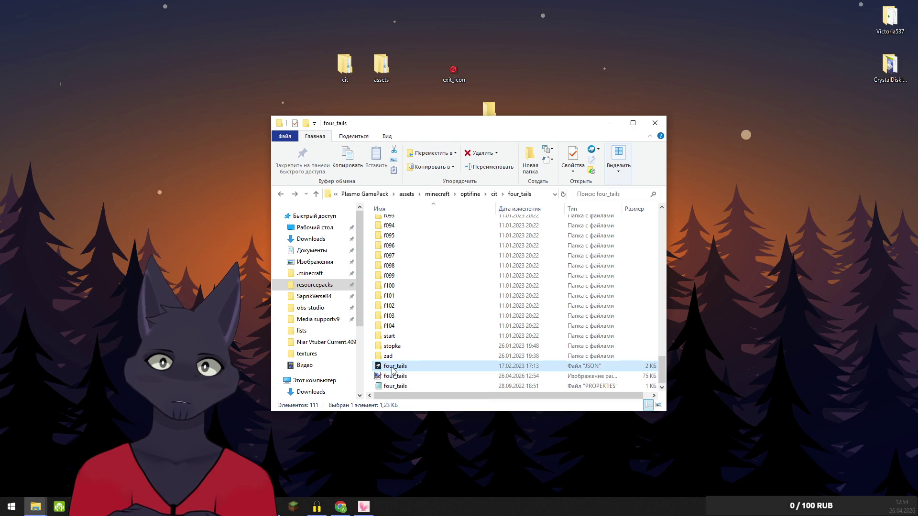
pyautogui.click(13, 326)
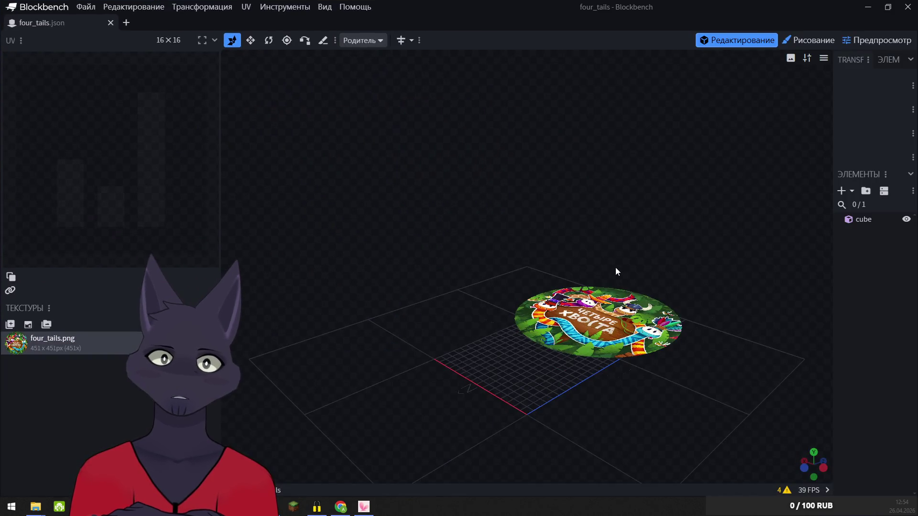
pyautogui.moveTo(615, 268)
pyautogui.mouseDown()
pyautogui.moveTo(702, 356)
pyautogui.moveTo(707, 378)
pyautogui.moveTo(688, 363)
pyautogui.moveTo(694, 371)
pyautogui.mouseUp()
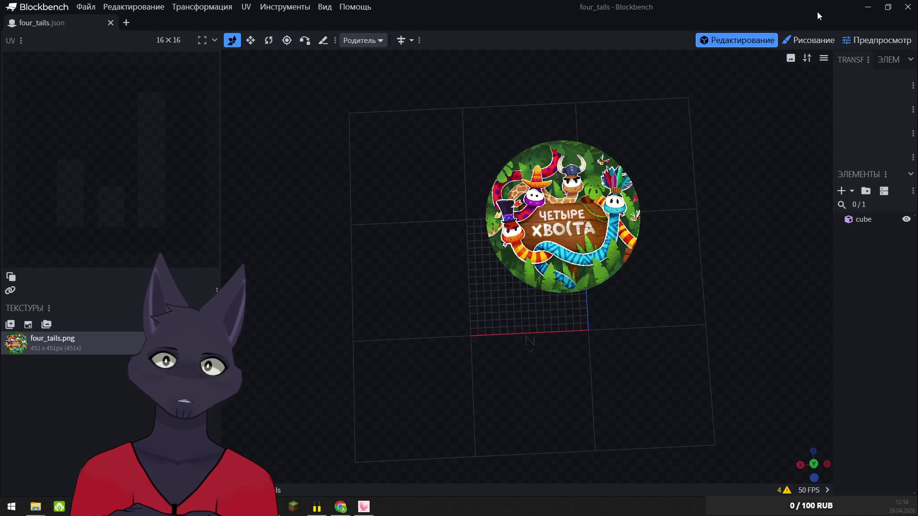
pyautogui.click(861, 44)
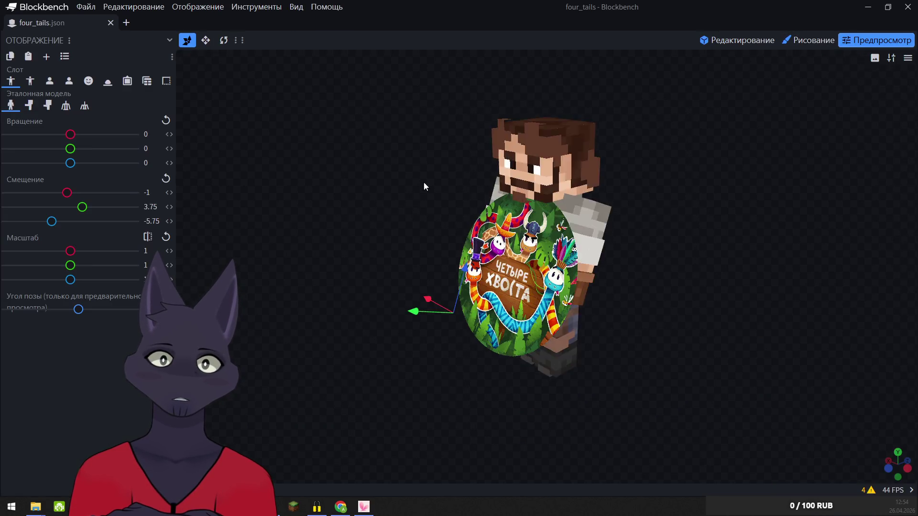
# Preview the disc in left and right hands, on the head, on the ground and in an item frame, then minimize Blockbench
pyautogui.moveTo(515, 176); pyautogui.dragTo(615, 181)
pyautogui.moveTo(512, 192); pyautogui.dragTo(228, 128)
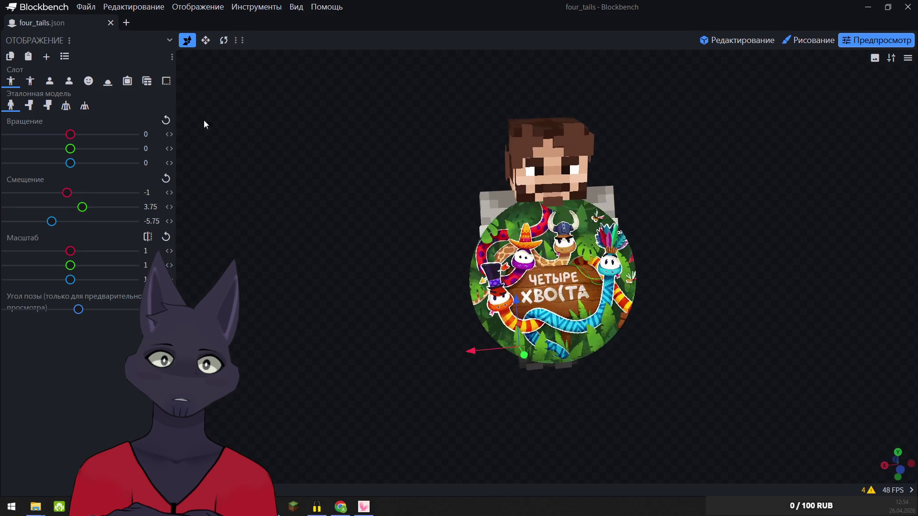
pyautogui.click(30, 81)
pyautogui.click(56, 84)
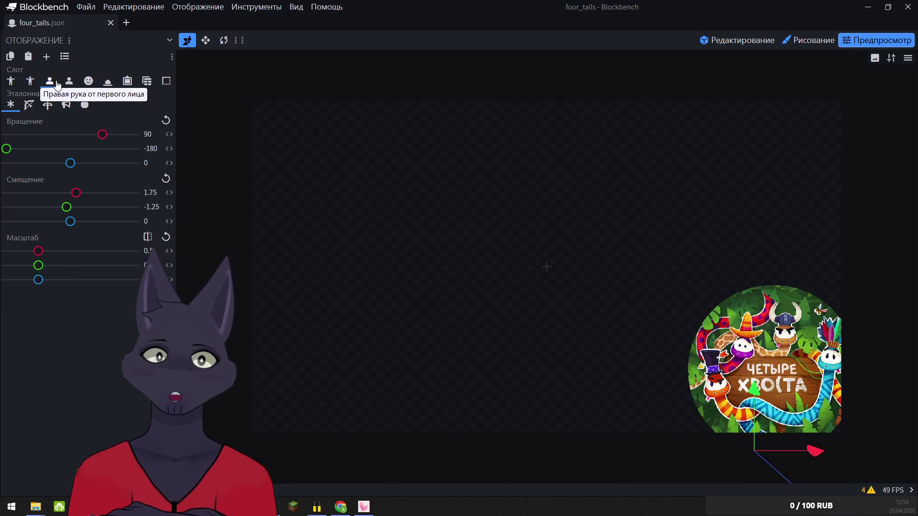
pyautogui.click(69, 82)
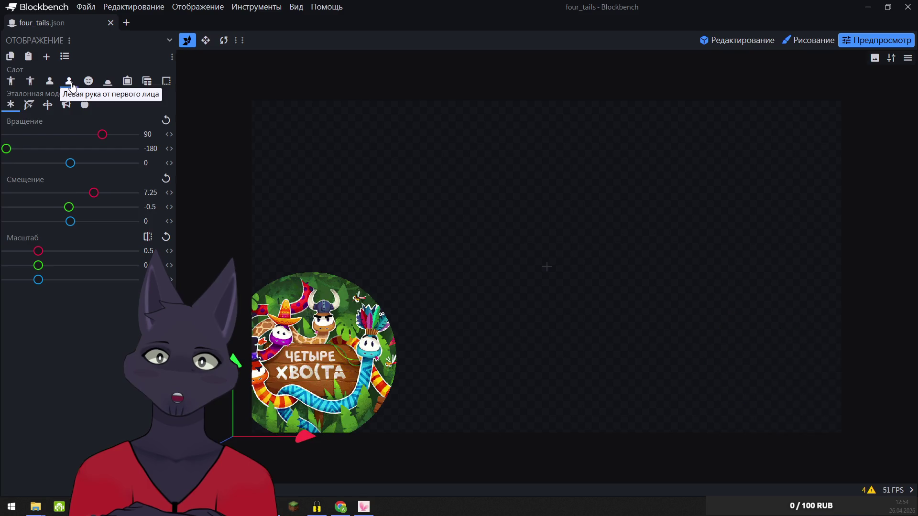
pyautogui.click(93, 83)
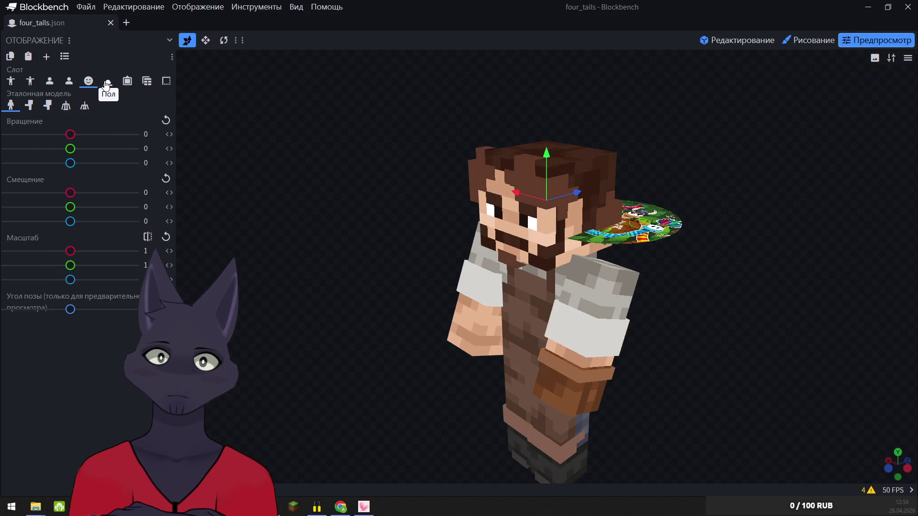
pyautogui.click(106, 83)
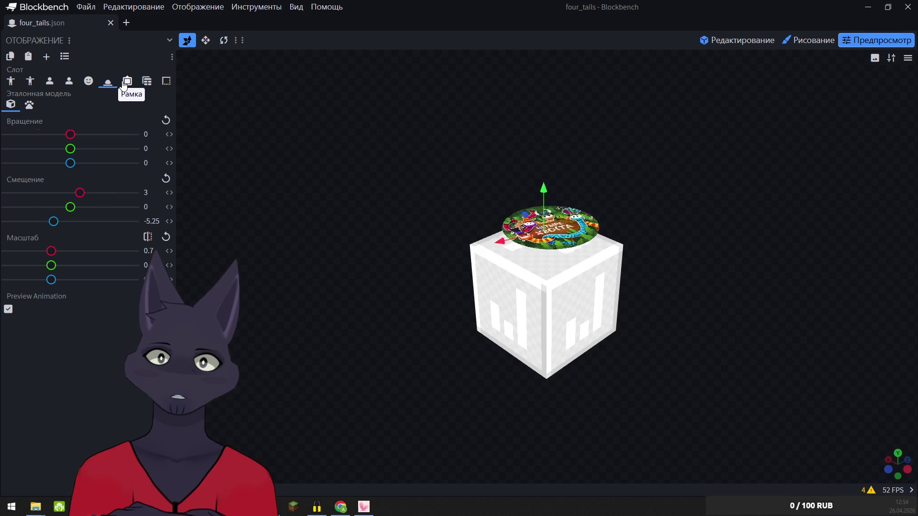
pyautogui.click(123, 83)
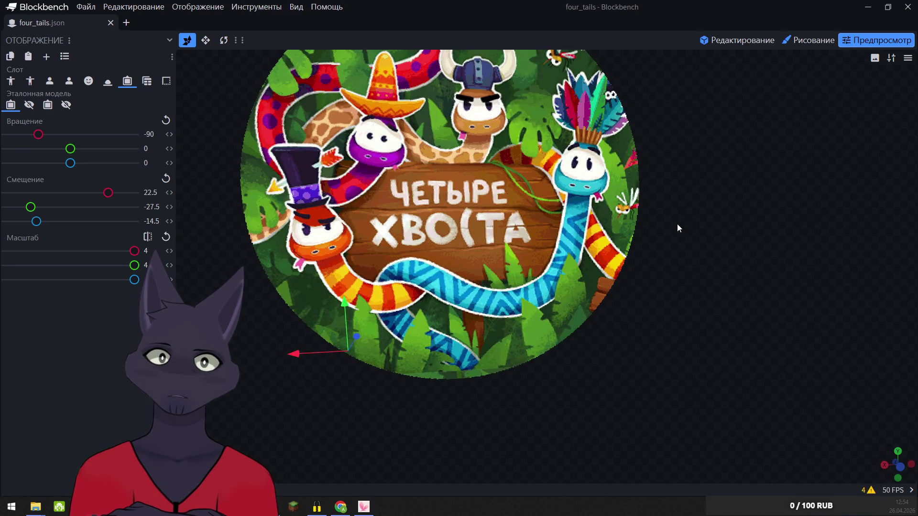
pyautogui.click(868, 7)
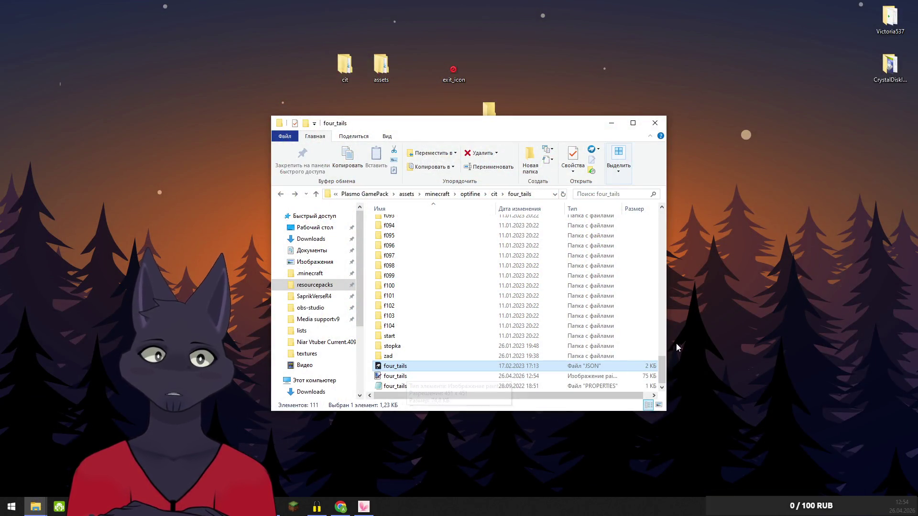
# Arrange the four_tails and minecraft assets Explorer windows side by side
pyautogui.moveTo(664, 372)
pyautogui.mouseDown()
pyautogui.moveTo(663, 225)
pyautogui.moveTo(666, 375)
pyautogui.mouseUp()
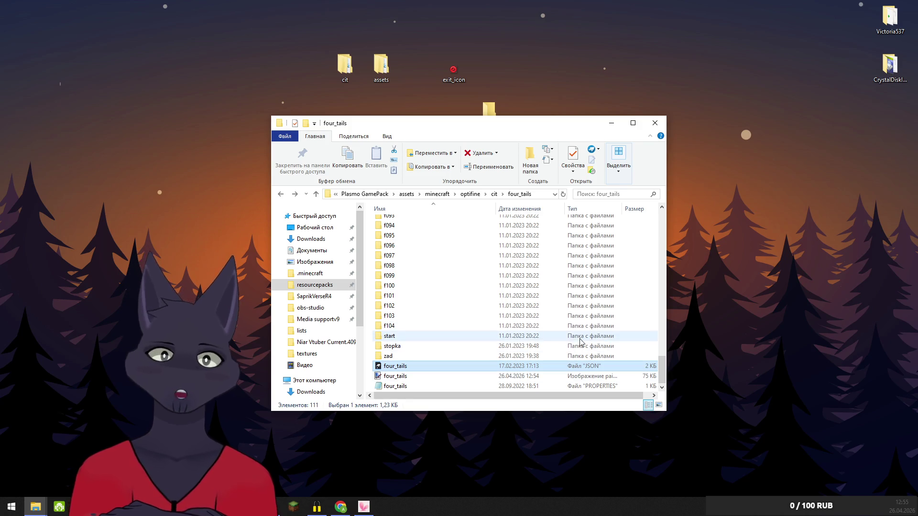
pyautogui.moveTo(379, 128)
pyautogui.mouseDown()
pyautogui.moveTo(641, 116)
pyautogui.moveTo(666, 124)
pyautogui.moveTo(655, 109)
pyautogui.mouseUp()
pyautogui.click(253, 355)
pyautogui.moveTo(36, 507)
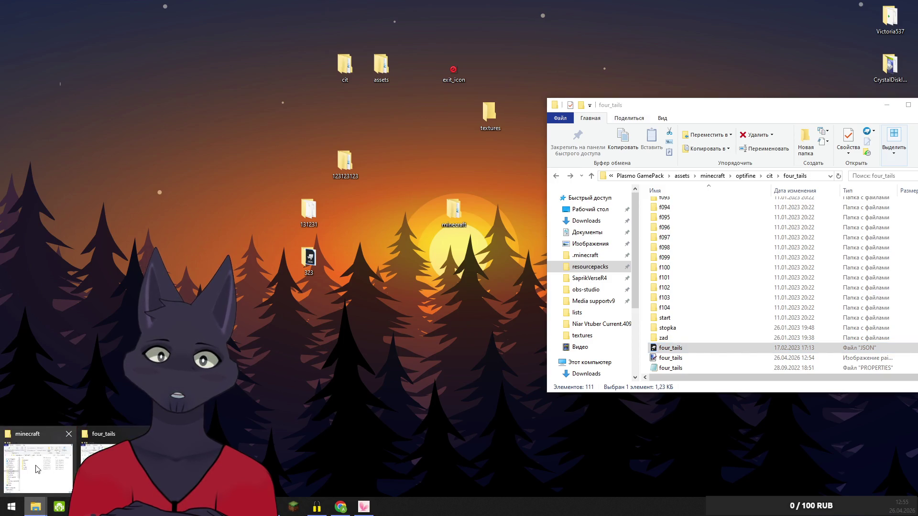
pyautogui.click(37, 469)
pyautogui.moveTo(660, 131); pyautogui.dragTo(264, 144)
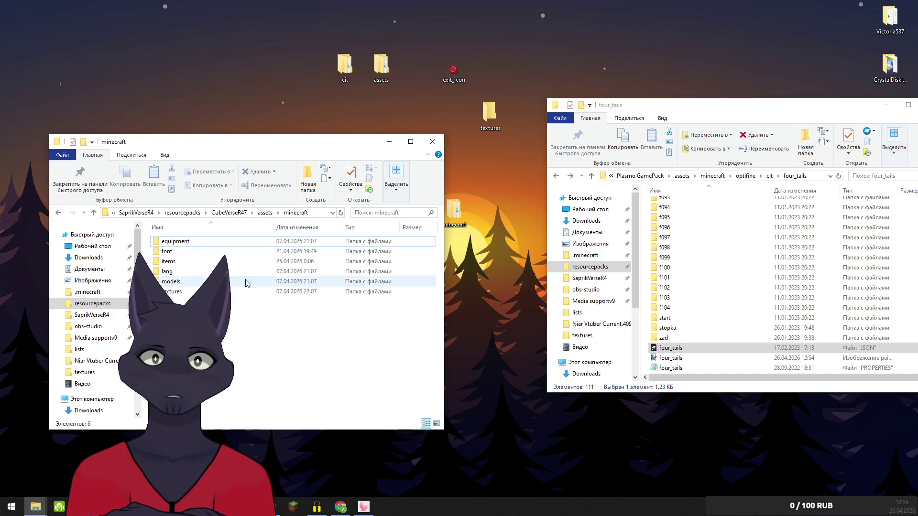
pyautogui.moveTo(244, 267)
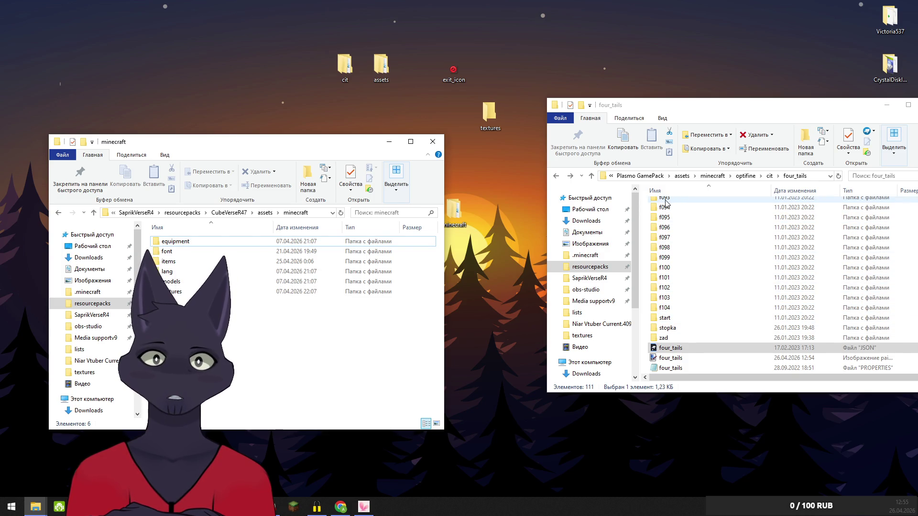
# Scroll the four_tails folder to the top and open the f000 subfolder
pyautogui.moveTo(713, 114); pyautogui.dragTo(587, 120)
pyautogui.scroll(20, 602, 296)
pyautogui.scroll(8, 601, 296)
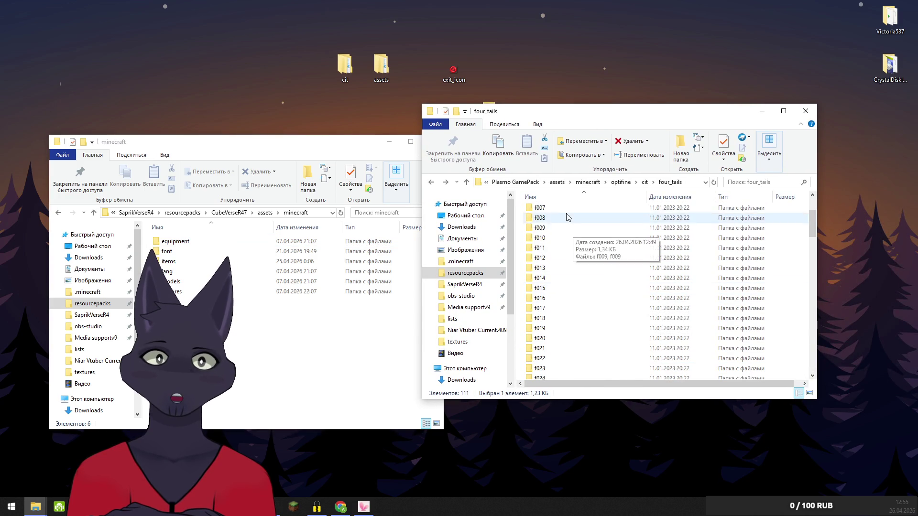
pyautogui.doubleClick(549, 211)
# Read f000.properties in Notepad (items=paper, model=f000), close it and return to the four_tails folder
pyautogui.click(549, 231)
pyautogui.doubleClick(549, 233)
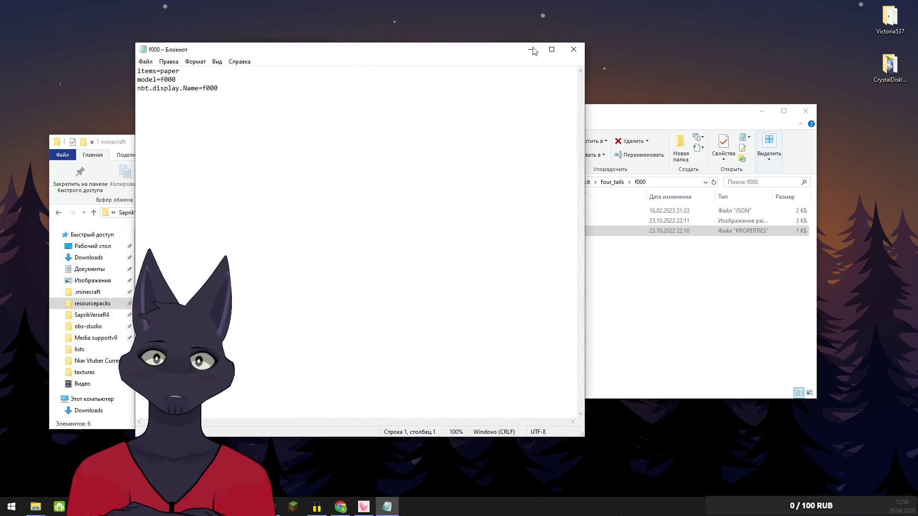
pyautogui.click(573, 51)
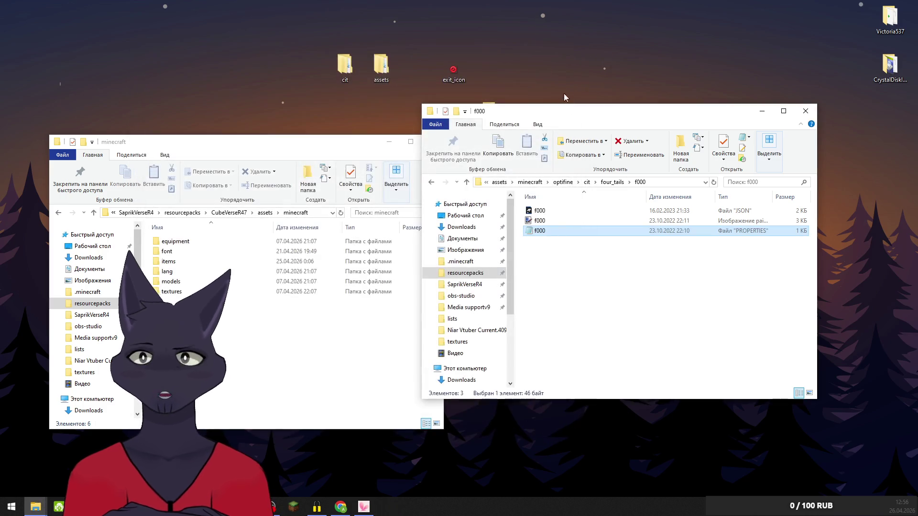
pyautogui.click(438, 184)
pyautogui.click(348, 201)
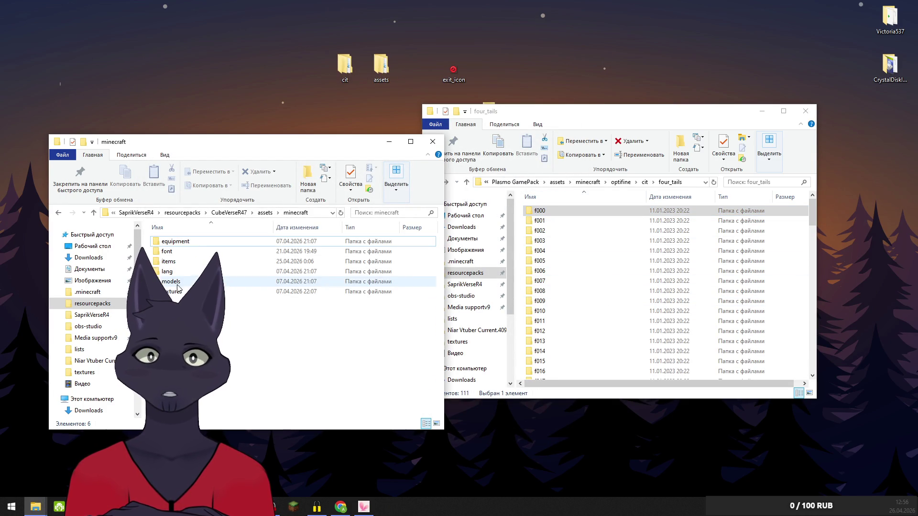
# Navigate the minecraft assets window to models\item\games
pyautogui.moveTo(587, 123); pyautogui.dragTo(655, 142)
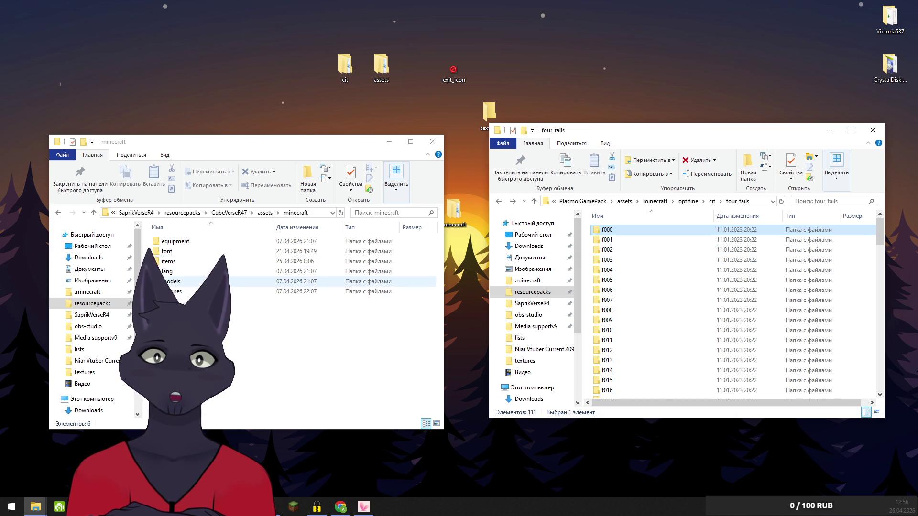
pyautogui.doubleClick(171, 282)
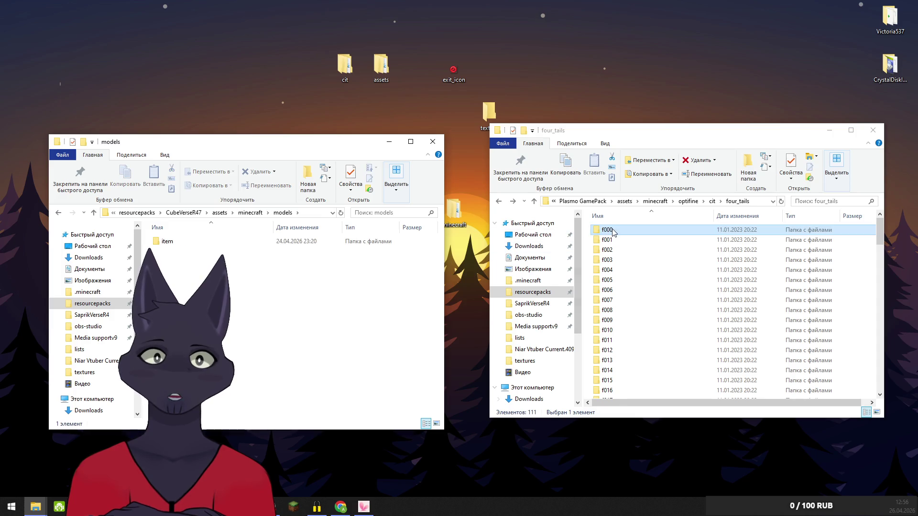
pyautogui.doubleClick(173, 244)
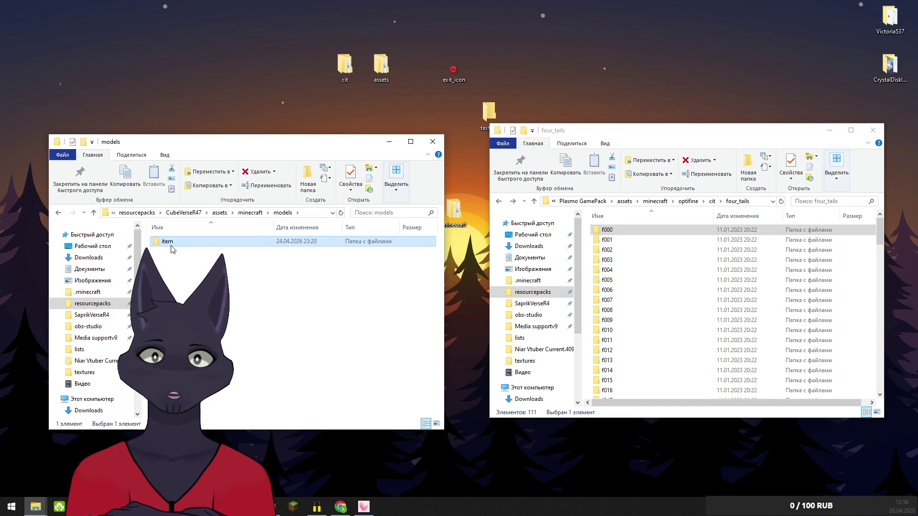
pyautogui.doubleClick(201, 301)
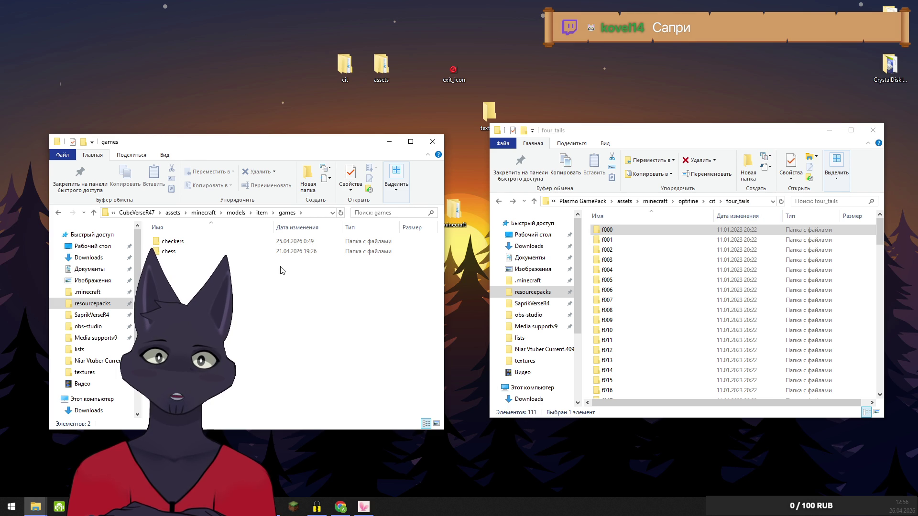
# Create a new folder named four_tails inside games
pyautogui.click(301, 188)
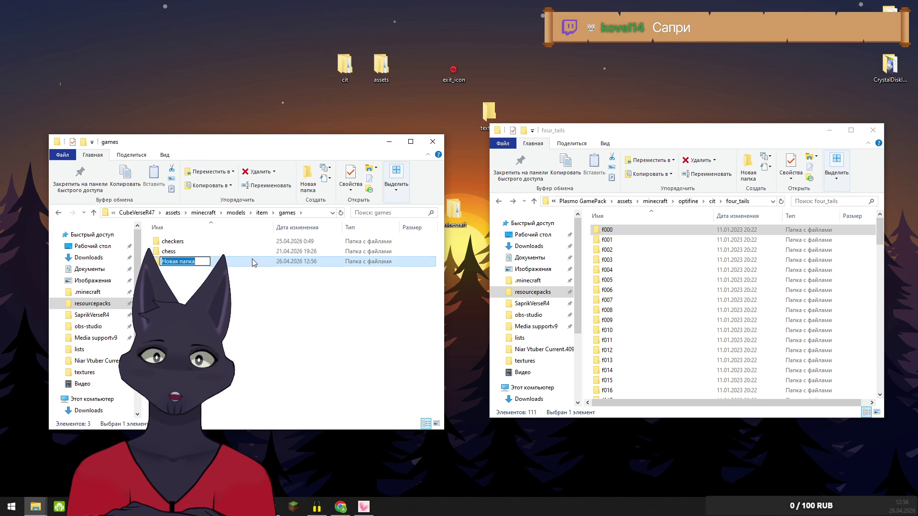
pyautogui.write('a')
pyautogui.write('ц')
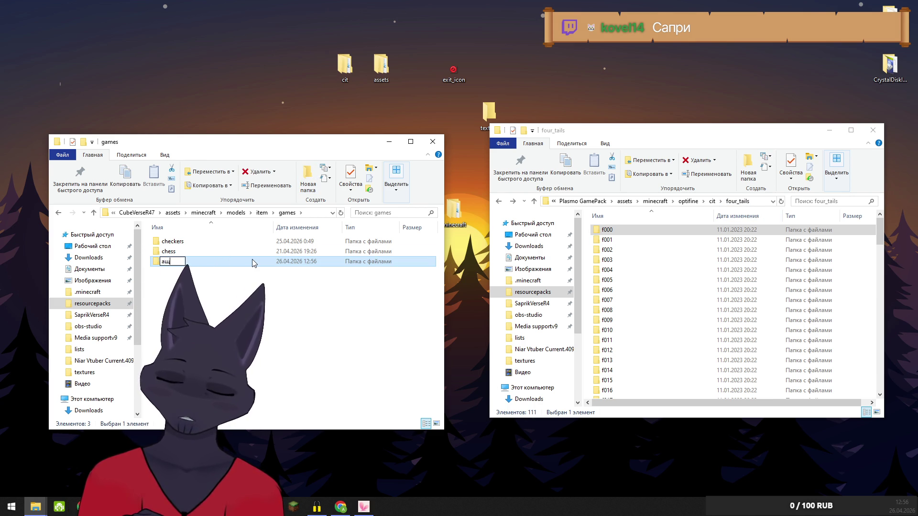
pyautogui.write('гк')
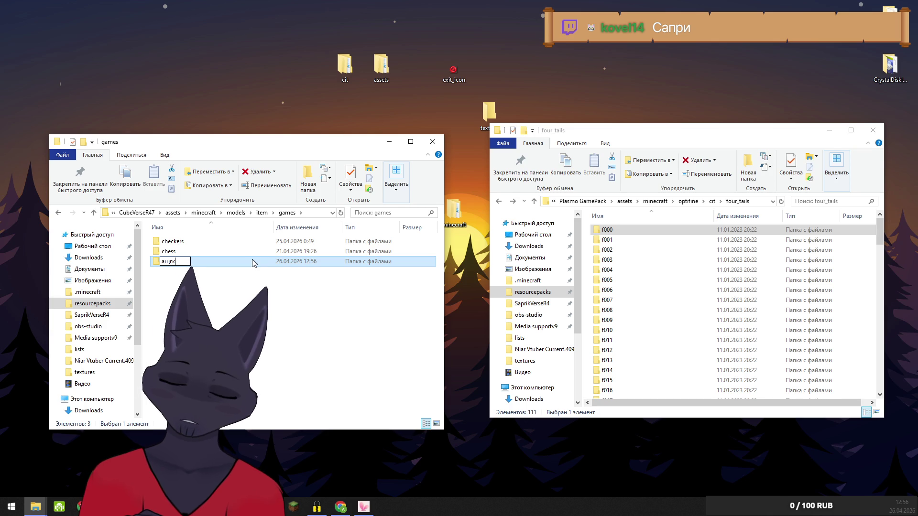
pyautogui.press('BackSpace')
pyautogui.press('BackSpace')
pyautogui.press('BackSpace')
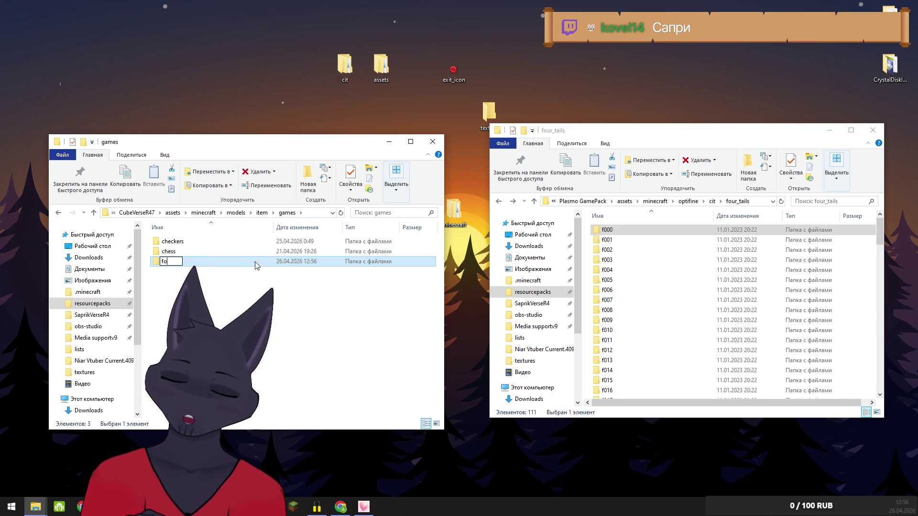
pyautogui.write('ur')
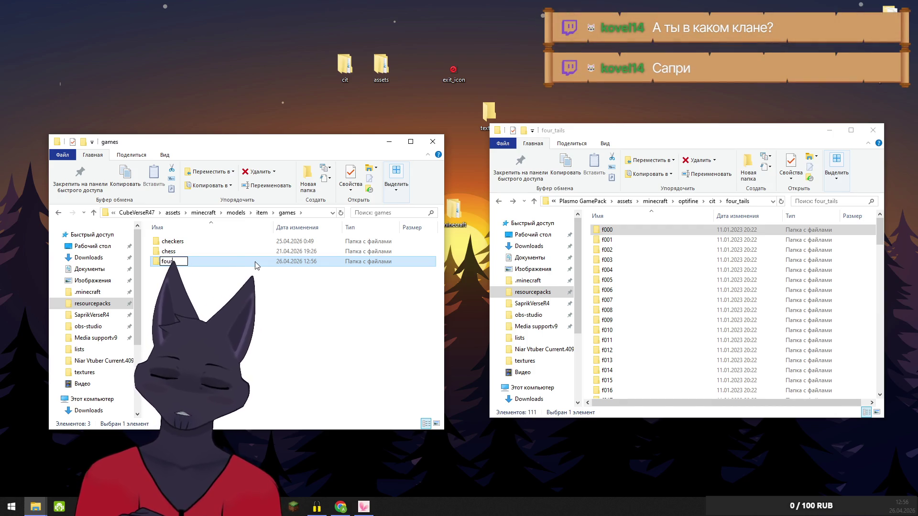
pyautogui.write('_tail')
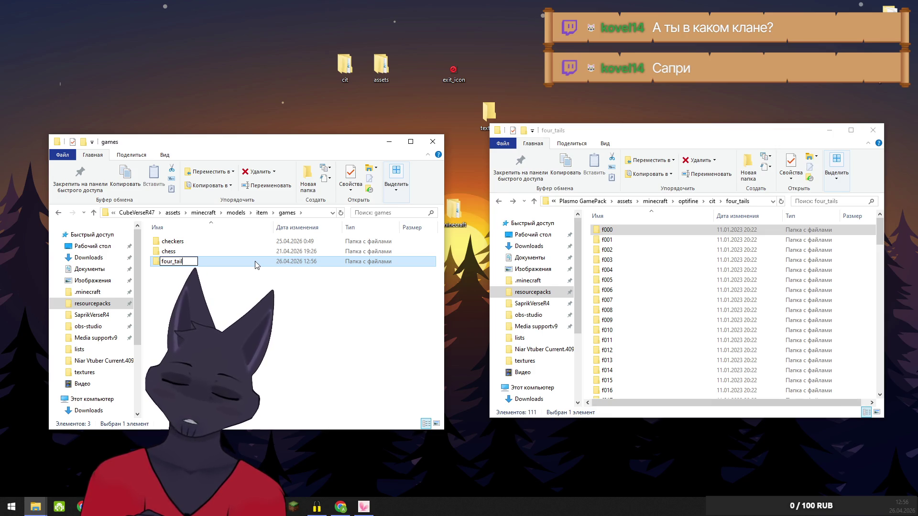
pyautogui.write('s')
pyautogui.click(234, 296)
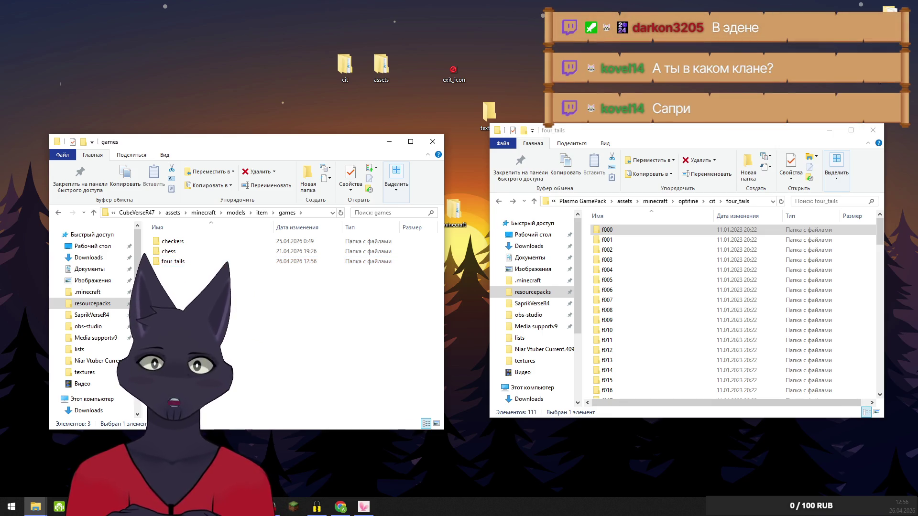
# Open the new four_tails folder and move the f000–f003 JSON models into it
pyautogui.doubleClick(167, 267)
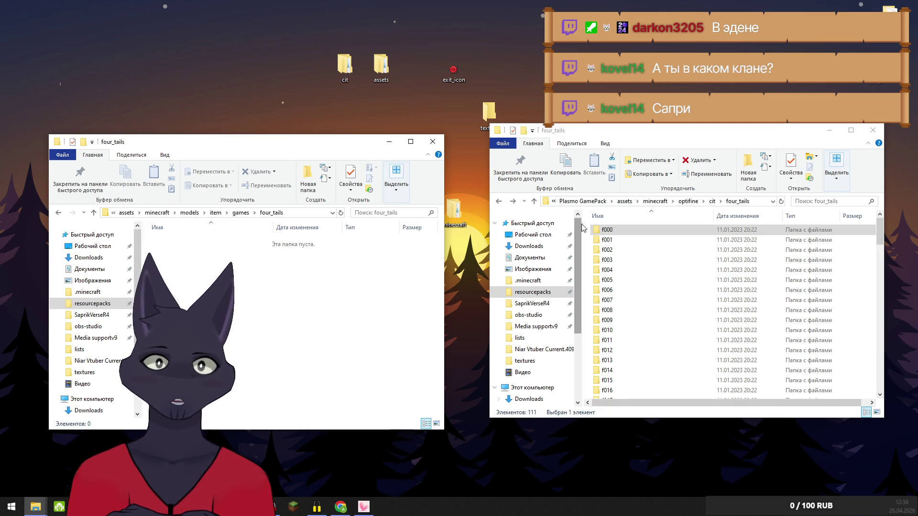
pyautogui.click(599, 231)
pyautogui.doubleClick(599, 231)
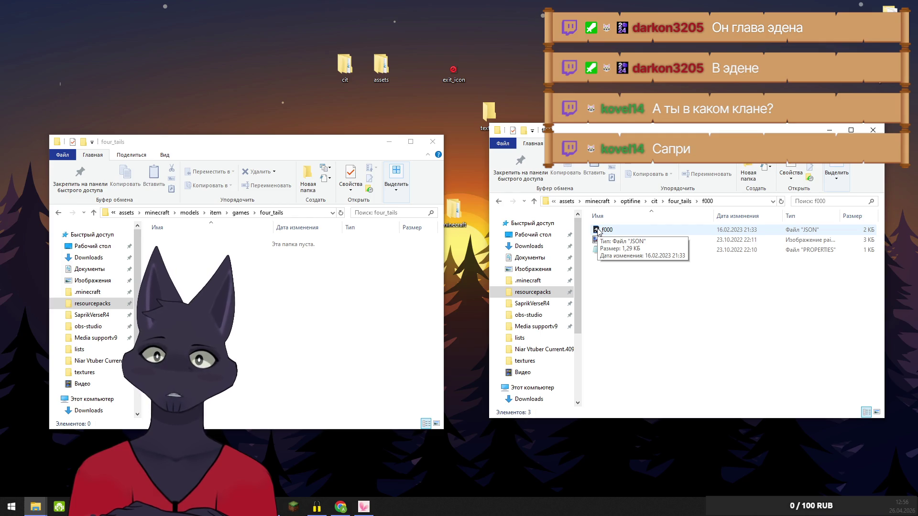
pyautogui.moveTo(601, 230)
pyautogui.mouseDown()
pyautogui.moveTo(469, 229)
pyautogui.moveTo(301, 287)
pyautogui.mouseUp()
pyautogui.click(680, 201)
pyautogui.doubleClick(608, 239)
pyautogui.moveTo(606, 230); pyautogui.dragTo(281, 304)
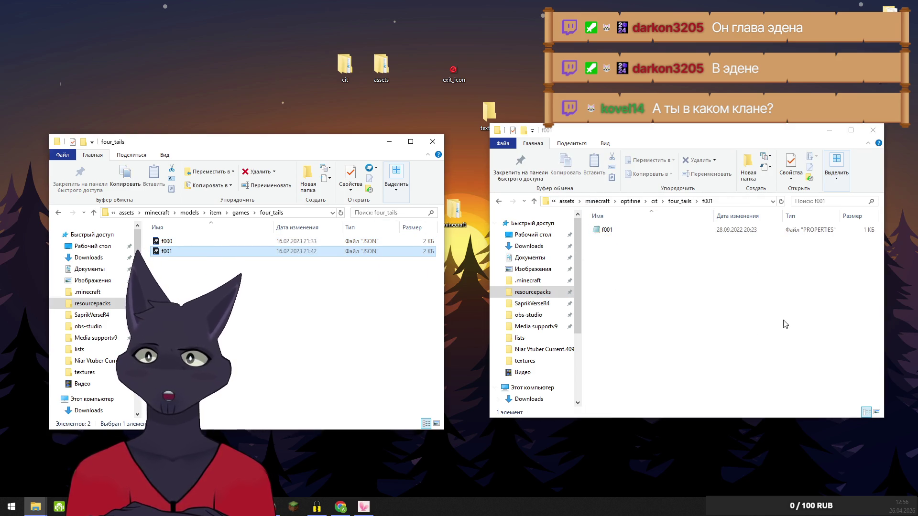
pyautogui.click(679, 201)
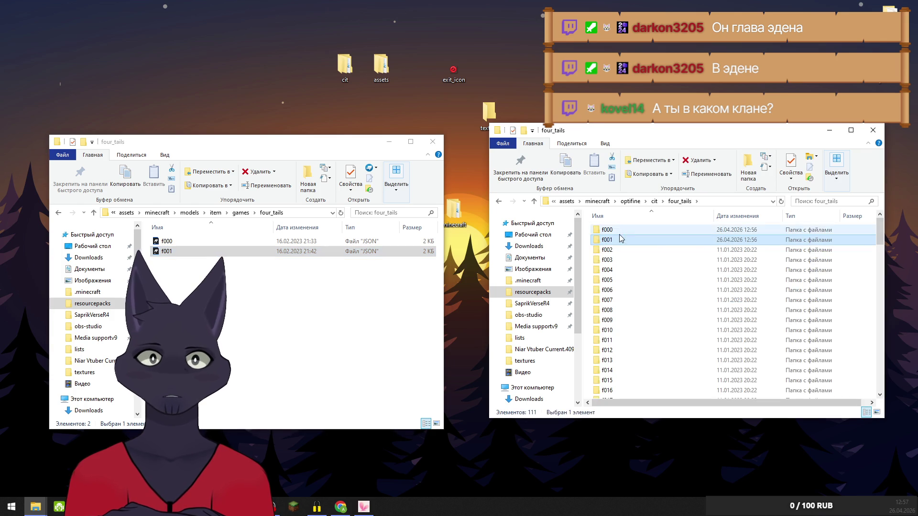
pyautogui.doubleClick(607, 250)
pyautogui.moveTo(606, 230); pyautogui.dragTo(309, 297)
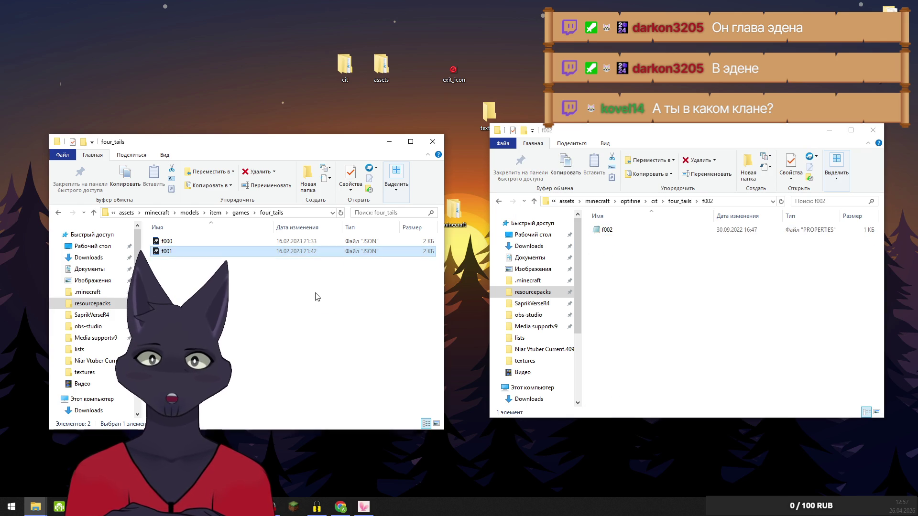
pyautogui.click(681, 203)
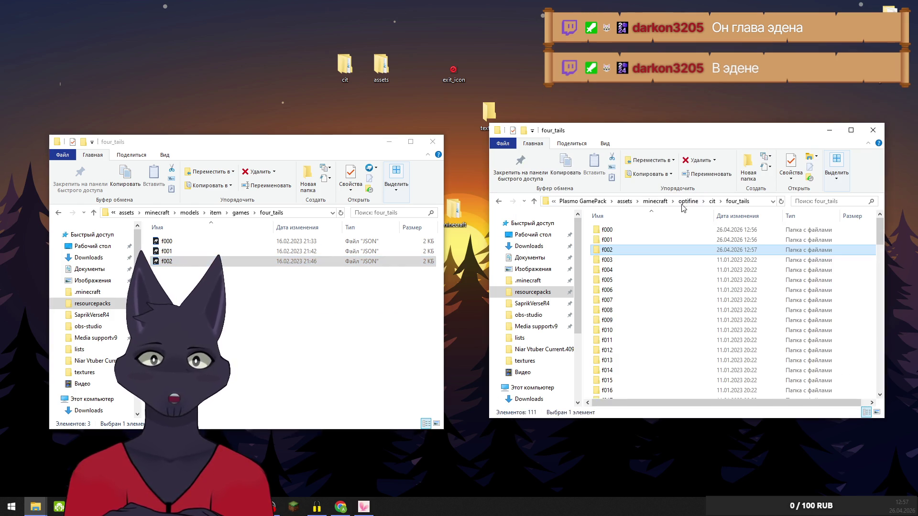
pyautogui.doubleClick(607, 259)
pyautogui.moveTo(606, 230); pyautogui.dragTo(301, 307)
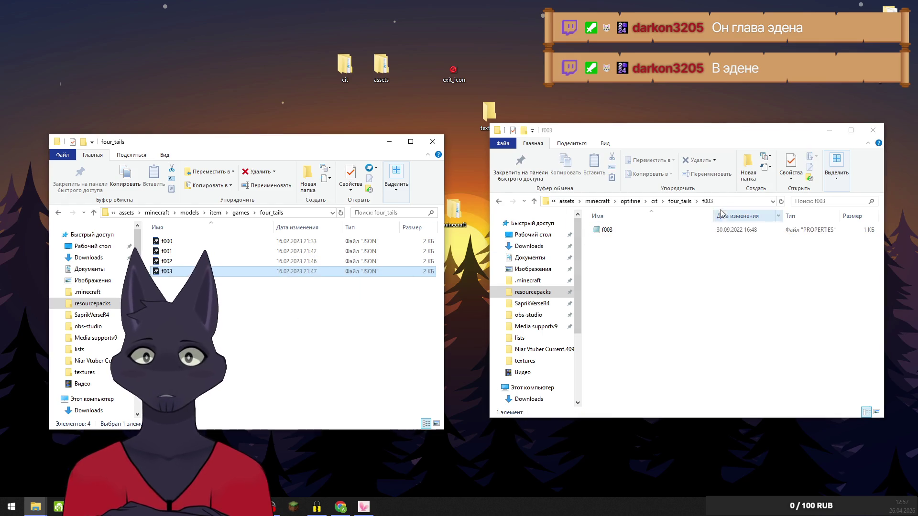
pyautogui.click(679, 201)
# Move the f004–f007 JSON models into the models four_tails folder
pyautogui.doubleClick(603, 270)
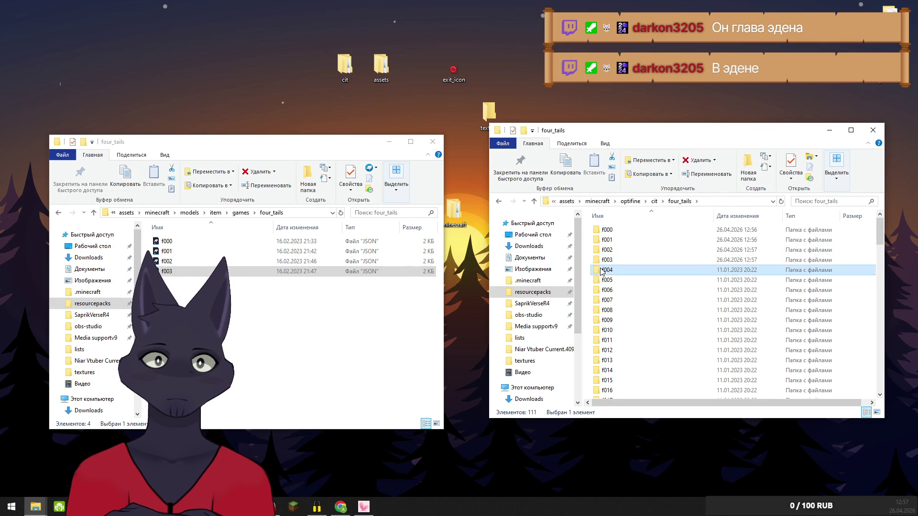
pyautogui.click(604, 231)
pyautogui.moveTo(215, 296); pyautogui.dragTo(287, 306)
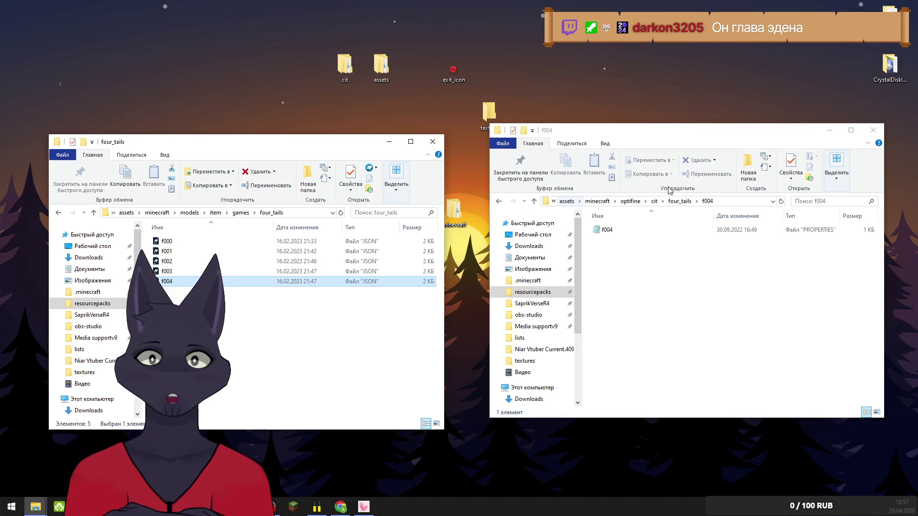
pyautogui.click(681, 202)
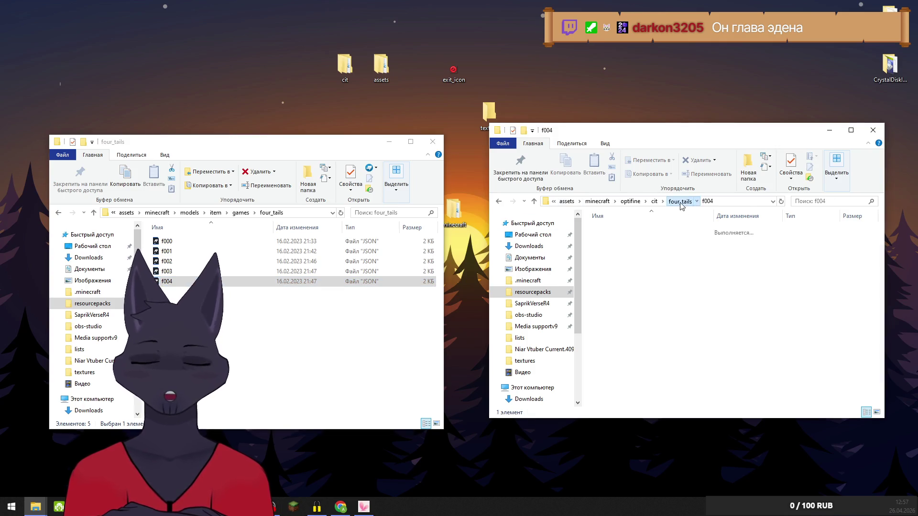
pyautogui.doubleClick(605, 279)
pyautogui.moveTo(606, 230)
pyautogui.mouseDown()
pyautogui.moveTo(645, 174)
pyautogui.moveTo(267, 344)
pyautogui.mouseUp()
pyautogui.click(681, 202)
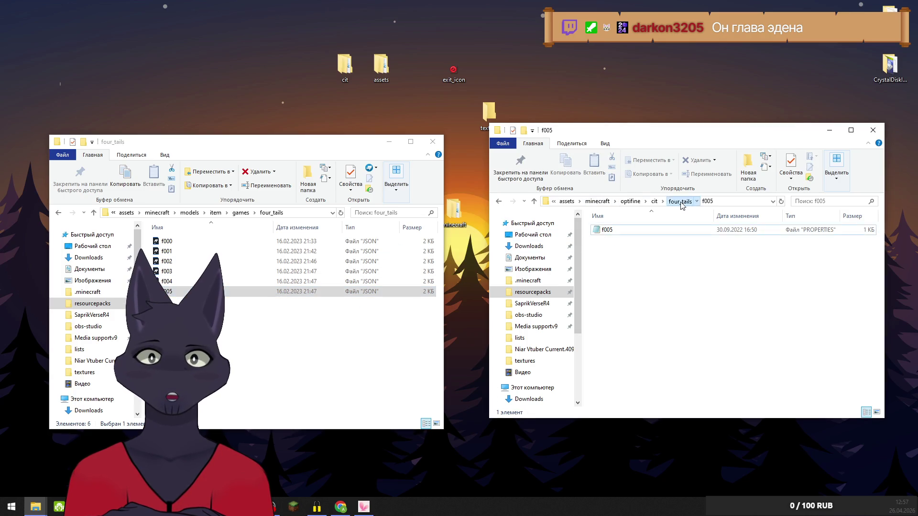
pyautogui.doubleClick(606, 290)
pyautogui.moveTo(606, 230)
pyautogui.mouseDown()
pyautogui.moveTo(526, 267)
pyautogui.moveTo(241, 344)
pyautogui.mouseUp()
pyautogui.click(681, 202)
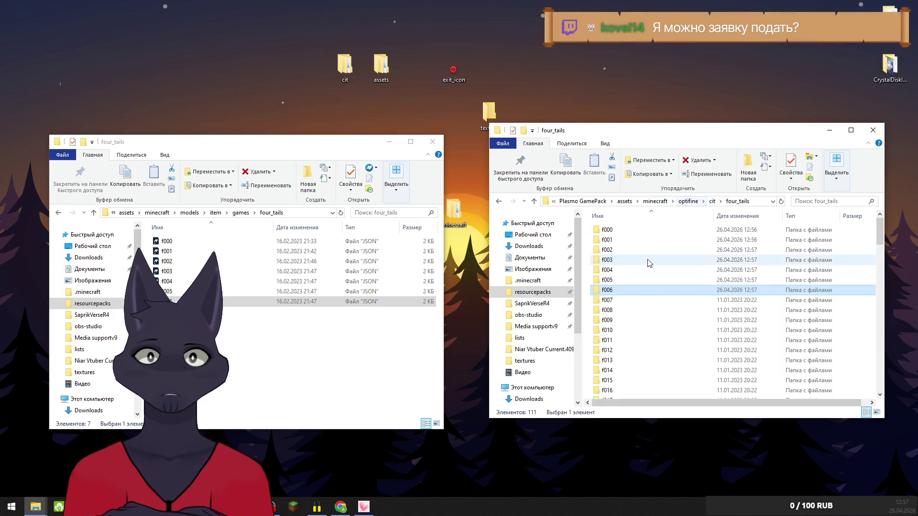
pyautogui.doubleClick(607, 300)
pyautogui.moveTo(607, 230); pyautogui.dragTo(286, 353)
pyautogui.click(685, 203)
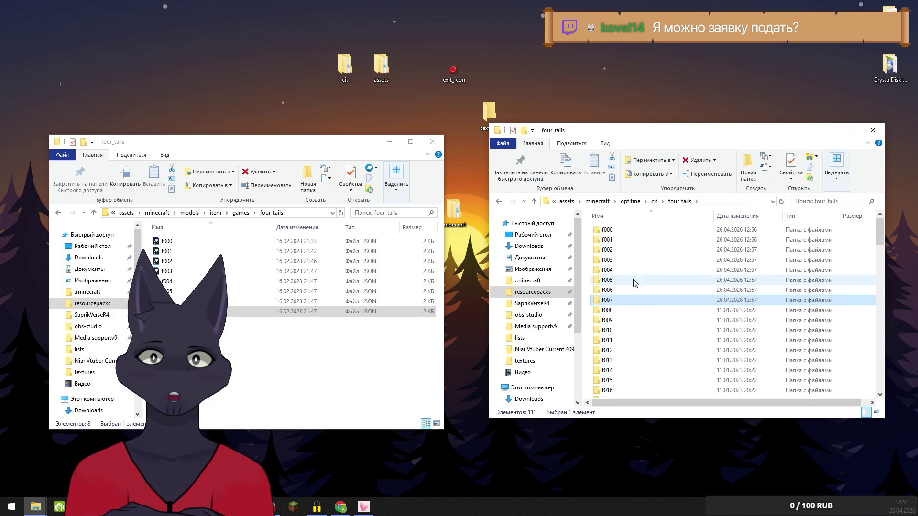
# Move the f008–f011 JSON models into the models four_tails folder
pyautogui.doubleClick(610, 310)
pyautogui.moveTo(601, 231); pyautogui.dragTo(286, 354)
pyautogui.click(683, 202)
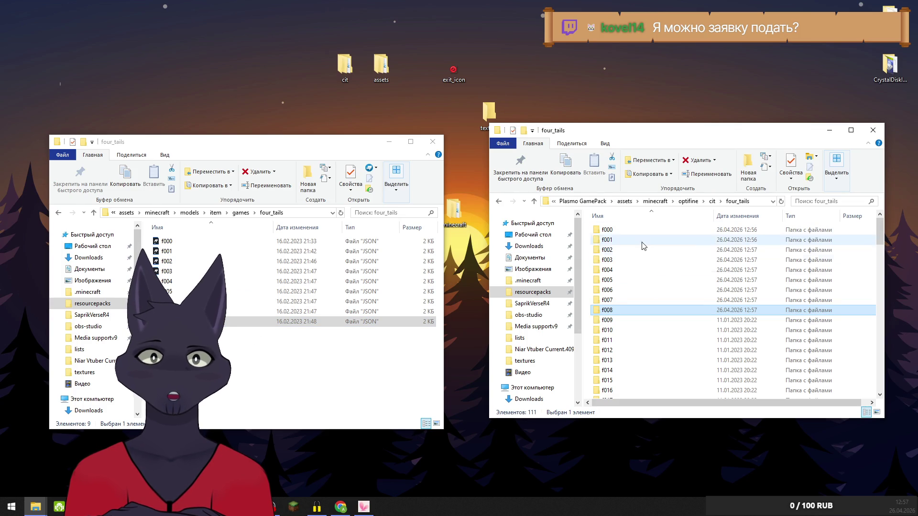
pyautogui.doubleClick(604, 320)
pyautogui.moveTo(606, 230)
pyautogui.mouseDown()
pyautogui.moveTo(532, 225)
pyautogui.moveTo(256, 365)
pyautogui.mouseUp()
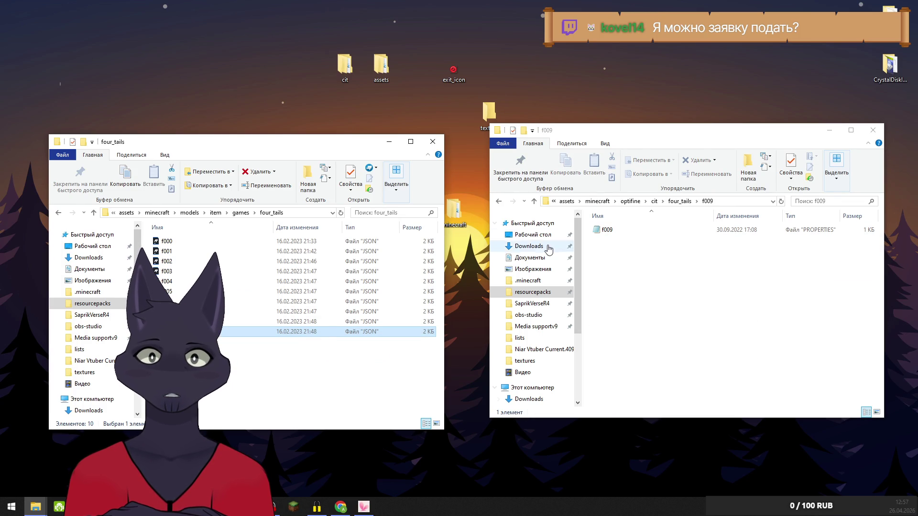
pyautogui.click(691, 203)
pyautogui.doubleClick(604, 330)
pyautogui.moveTo(606, 230)
pyautogui.mouseDown()
pyautogui.moveTo(471, 262)
pyautogui.moveTo(277, 369)
pyautogui.mouseUp()
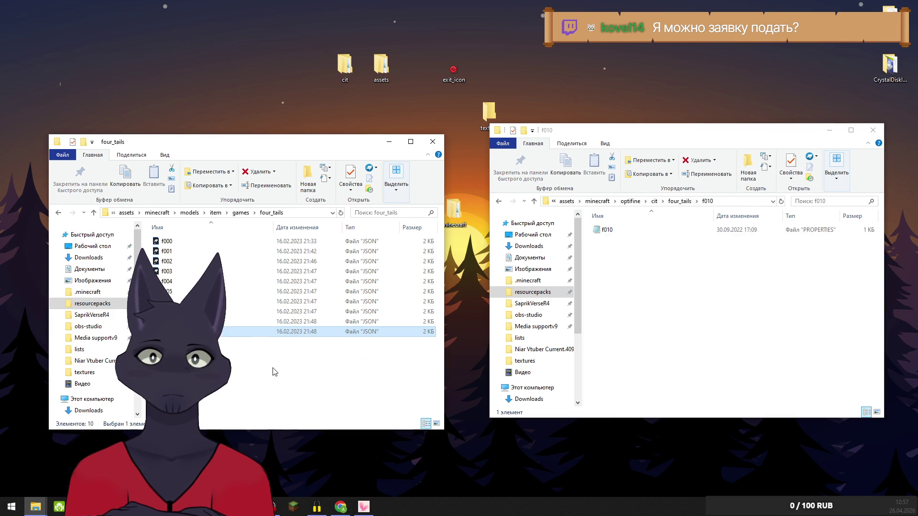
pyautogui.click(682, 202)
pyautogui.doubleClick(604, 340)
pyautogui.moveTo(601, 234)
pyautogui.mouseDown()
pyautogui.moveTo(221, 385)
pyautogui.moveTo(287, 363)
pyautogui.mouseUp()
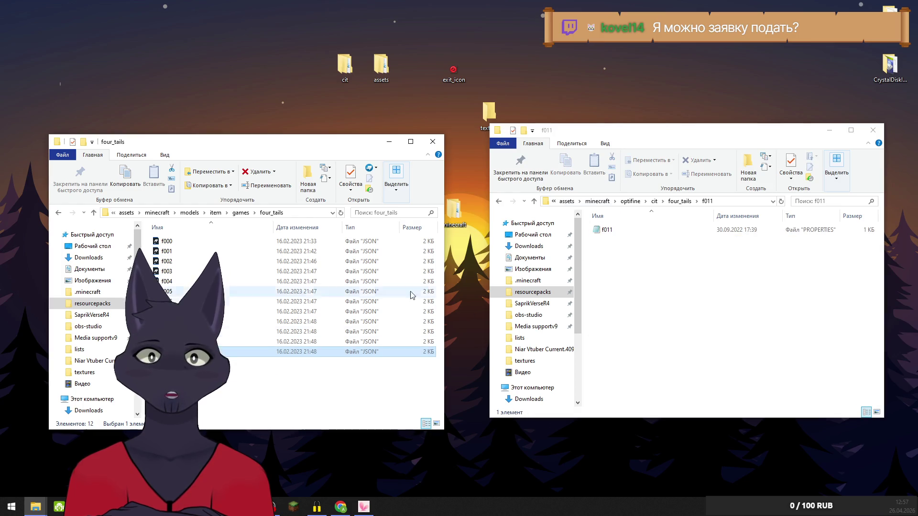
pyautogui.click(680, 202)
# Move the f012–f014 JSON models into the models four_tails folder
pyautogui.doubleClick(605, 350)
pyautogui.moveTo(605, 230); pyautogui.dragTo(268, 388)
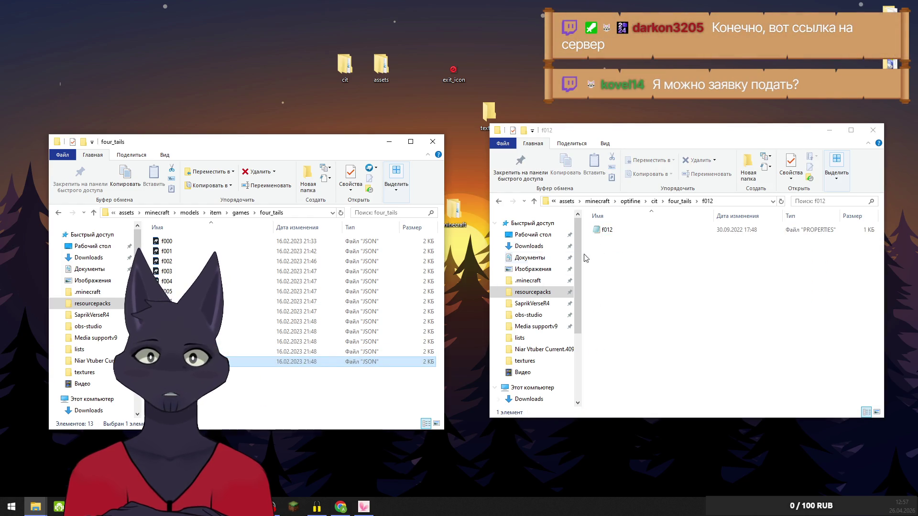
pyautogui.click(679, 202)
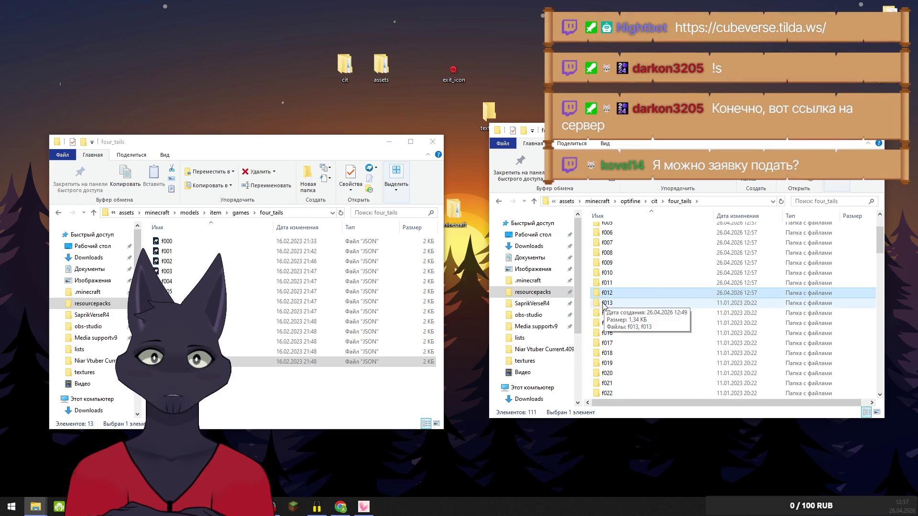
pyautogui.doubleClick(604, 306)
pyautogui.moveTo(605, 230)
pyautogui.mouseDown()
pyautogui.moveTo(242, 380)
pyautogui.moveTo(255, 380)
pyautogui.mouseUp()
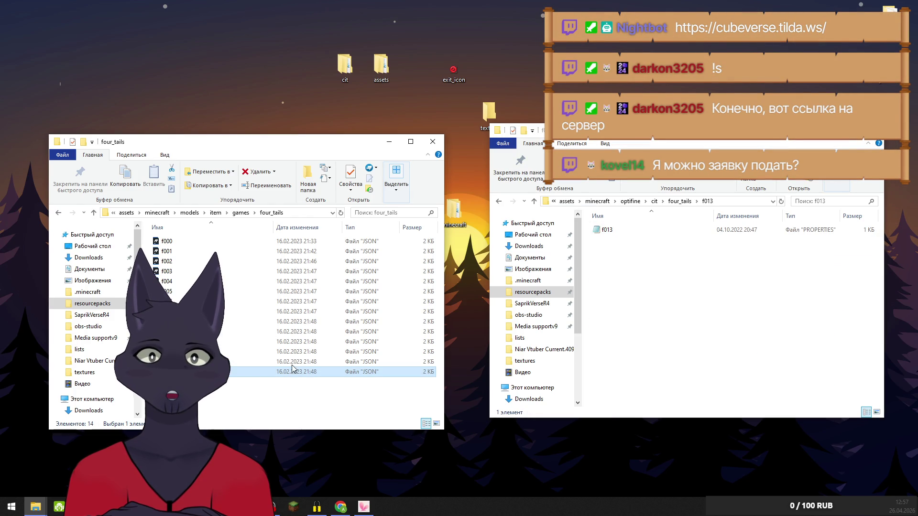
pyautogui.click(681, 201)
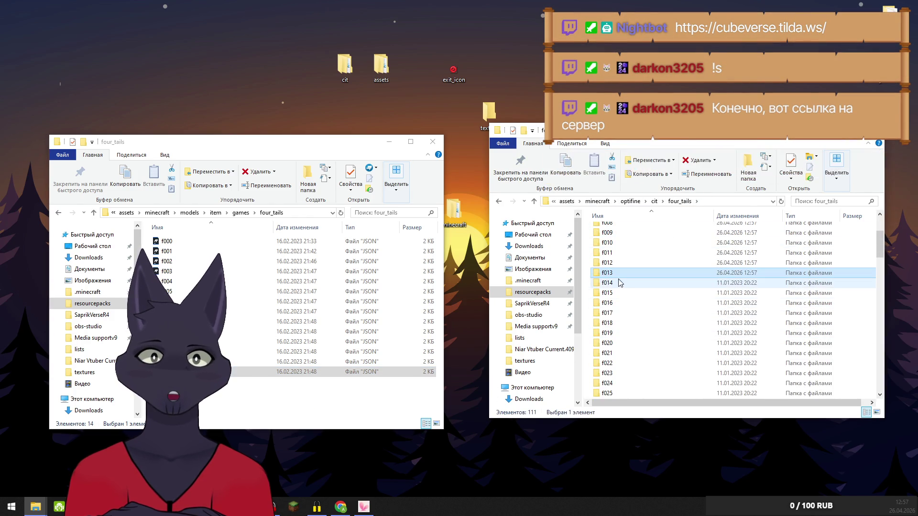
pyautogui.doubleClick(603, 283)
pyautogui.moveTo(605, 230)
pyautogui.mouseDown()
pyautogui.moveTo(554, 271)
pyautogui.moveTo(244, 400)
pyautogui.mouseUp()
pyautogui.click(680, 201)
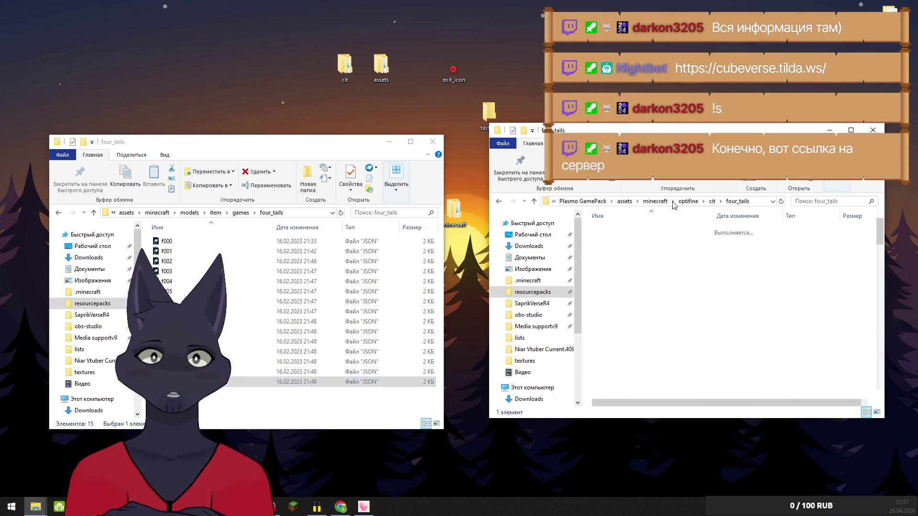
# Move the f015, f016 and f017 JSON models into the models four_tails folder
pyautogui.doubleClick(607, 380)
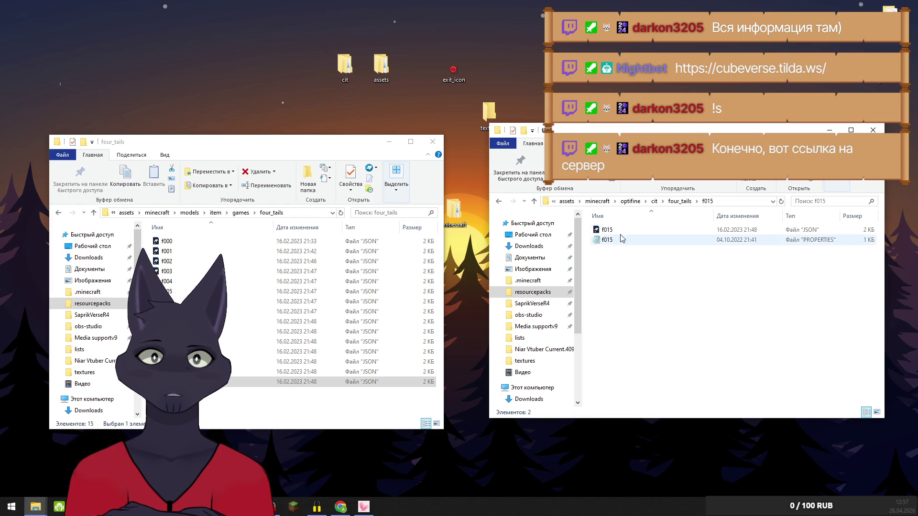
pyautogui.click(608, 232)
pyautogui.moveTo(609, 231)
pyautogui.mouseDown()
pyautogui.moveTo(359, 303)
pyautogui.moveTo(242, 401)
pyautogui.mouseUp()
pyautogui.click(498, 201)
pyautogui.doubleClick(606, 390)
pyautogui.moveTo(607, 230); pyautogui.dragTo(220, 397)
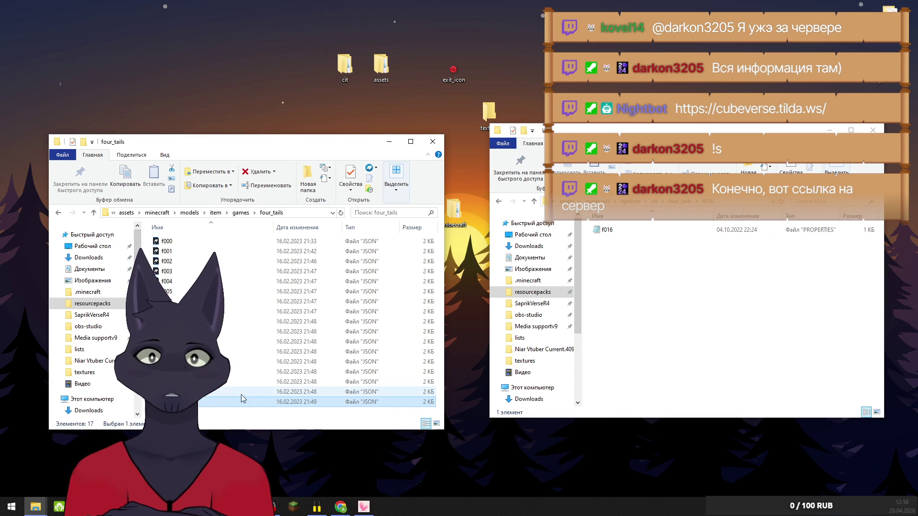
pyautogui.click(668, 280)
pyautogui.press('BackSpace')
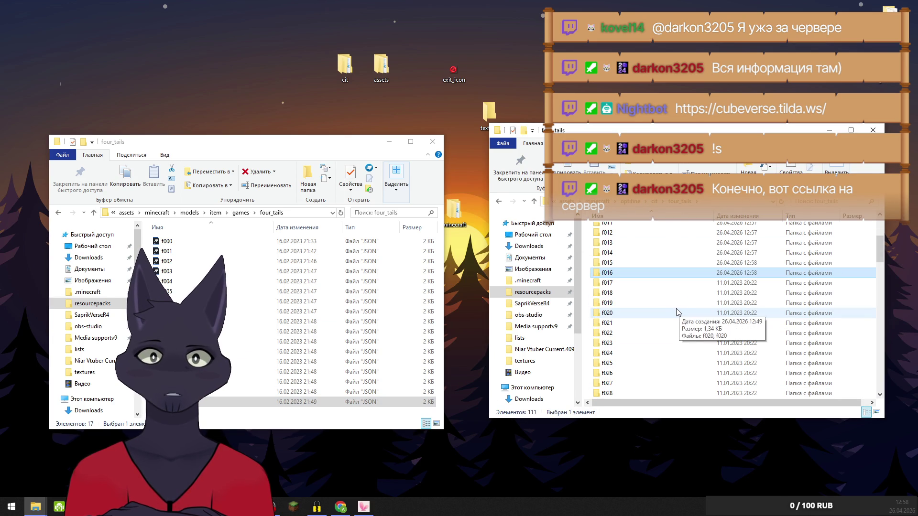
pyautogui.scroll(-1, 635, 273)
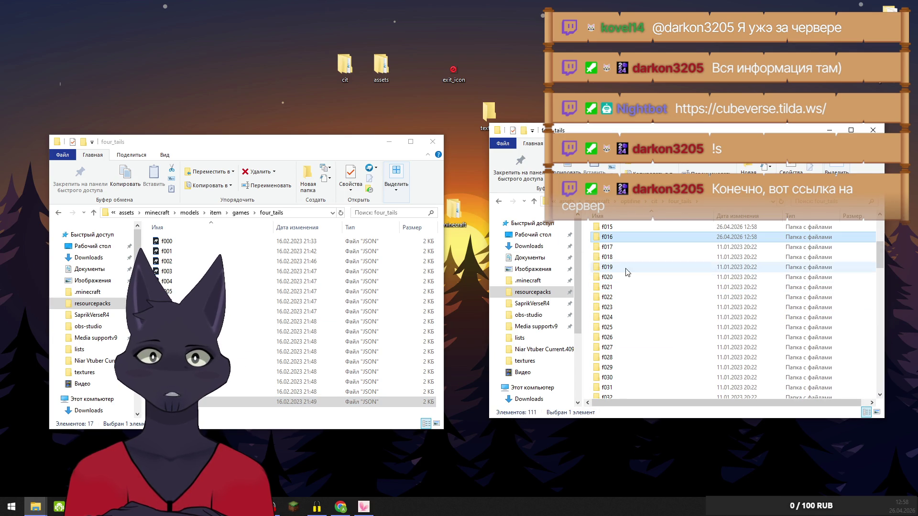
pyautogui.doubleClick(612, 248)
pyautogui.moveTo(605, 234); pyautogui.dragTo(354, 297)
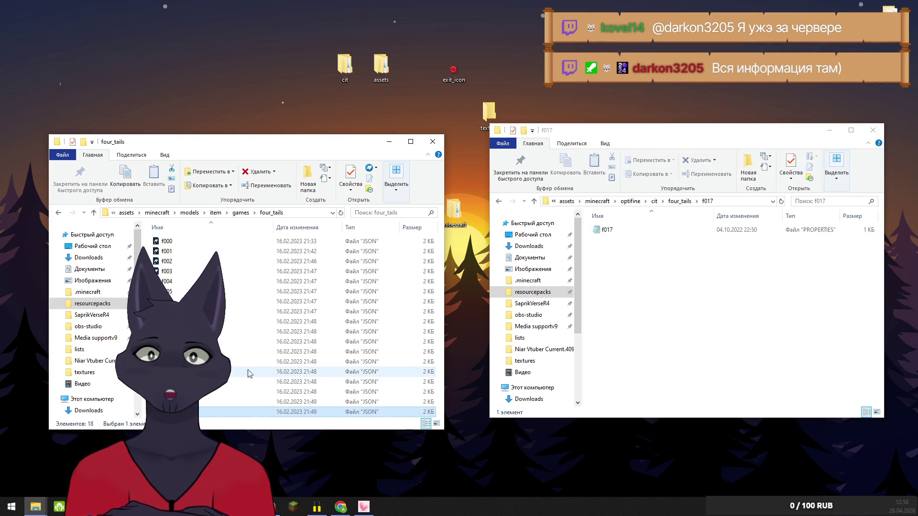
pyautogui.click(679, 201)
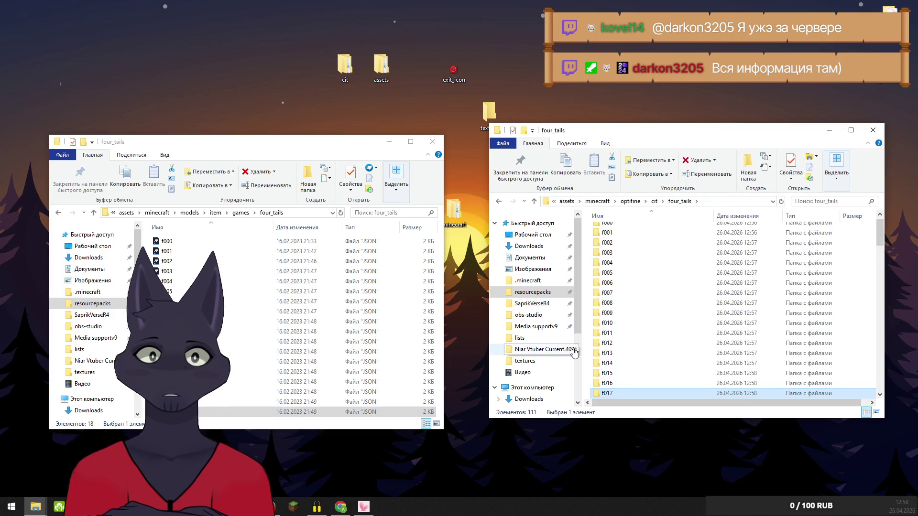
# Move the f018, f019 and f020 JSON models into the models four_tails folder
pyautogui.scroll(-3, 610, 330)
pyautogui.click(608, 315)
pyautogui.doubleClick(608, 314)
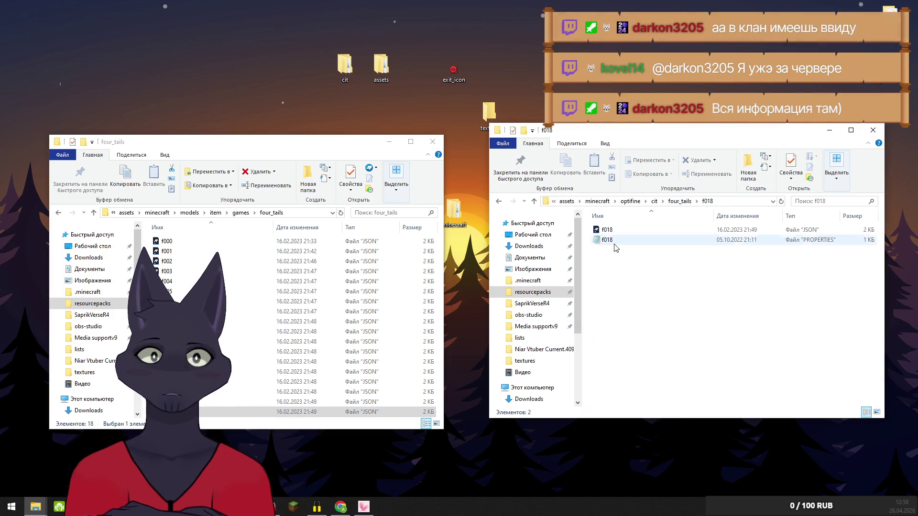
pyautogui.moveTo(606, 229); pyautogui.dragTo(226, 394)
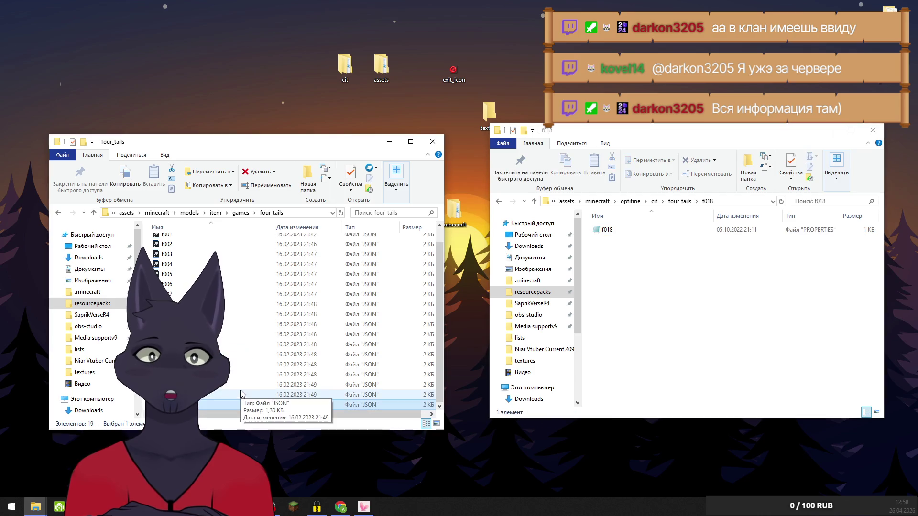
pyautogui.click(685, 203)
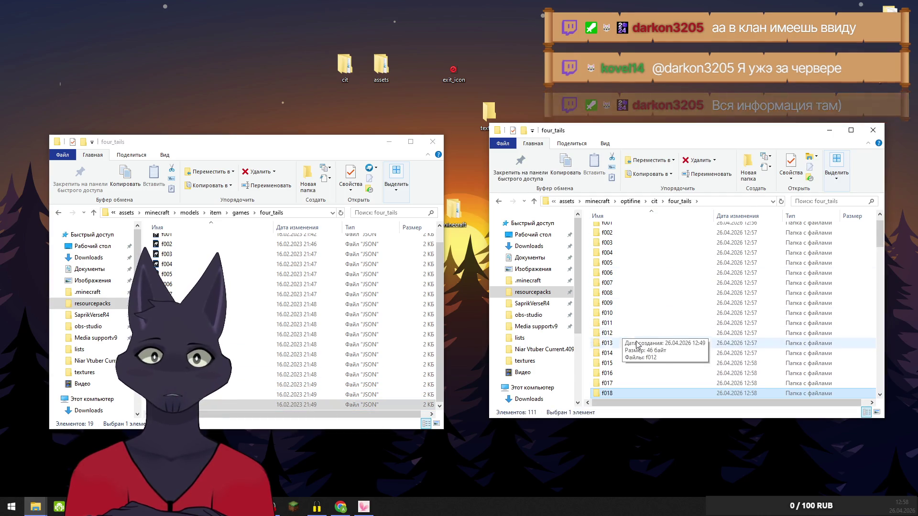
pyautogui.doubleClick(617, 314)
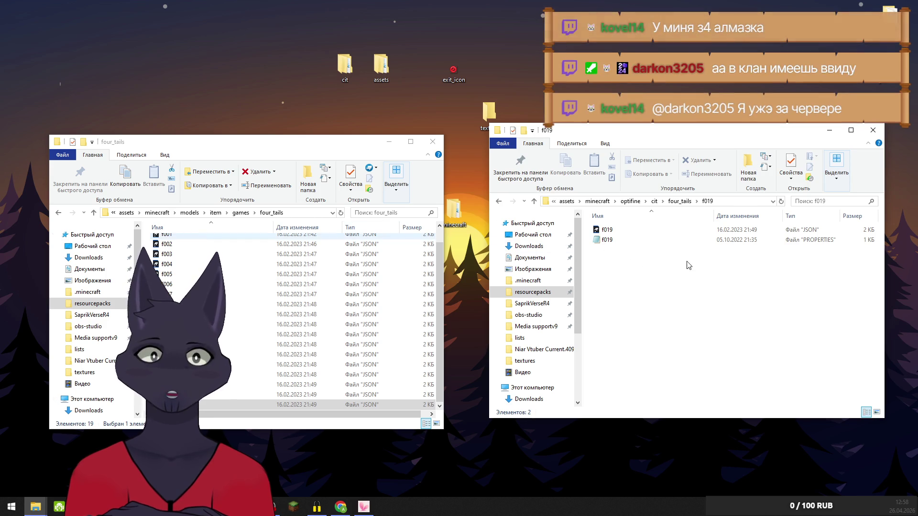
pyautogui.moveTo(603, 230); pyautogui.dragTo(248, 341)
pyautogui.click(679, 200)
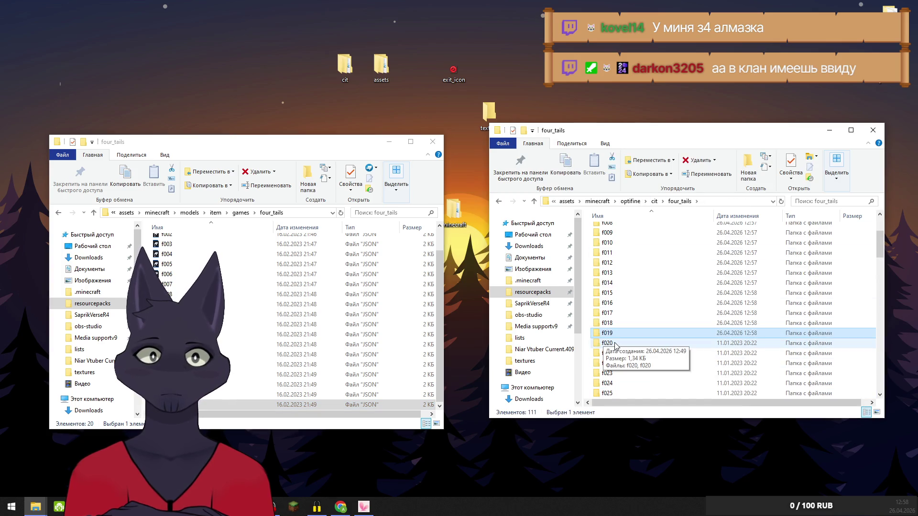
pyautogui.doubleClick(607, 342)
pyautogui.moveTo(606, 230); pyautogui.dragTo(255, 352)
pyautogui.click(679, 201)
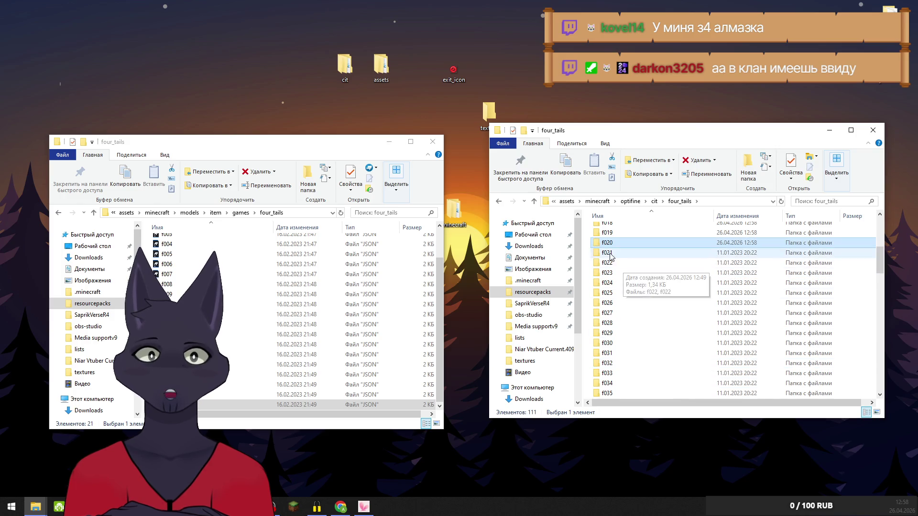
# Move the f021, f022 and f023 JSON models into the models four_tails folder
pyautogui.doubleClick(607, 253)
pyautogui.moveTo(607, 230)
pyautogui.mouseDown()
pyautogui.moveTo(434, 277)
pyautogui.moveTo(237, 359)
pyautogui.mouseUp()
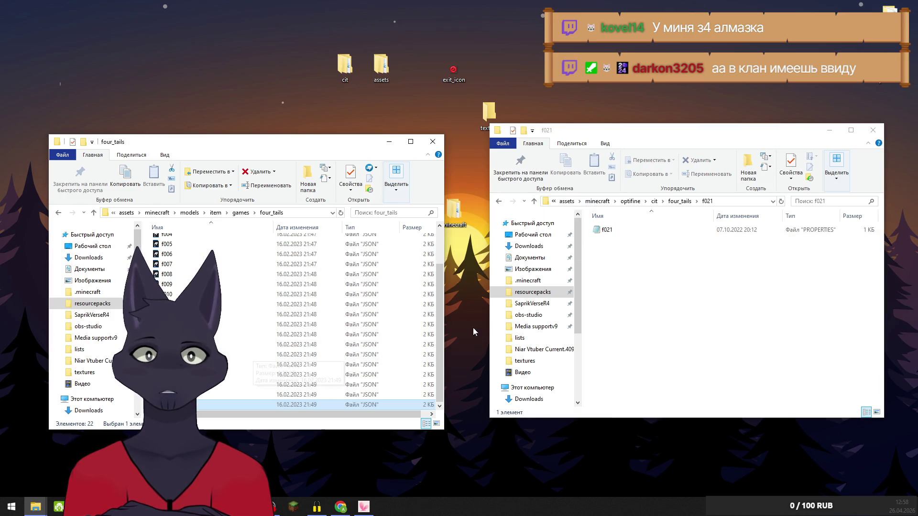
pyautogui.click(679, 201)
pyautogui.scroll(-3, 631, 321)
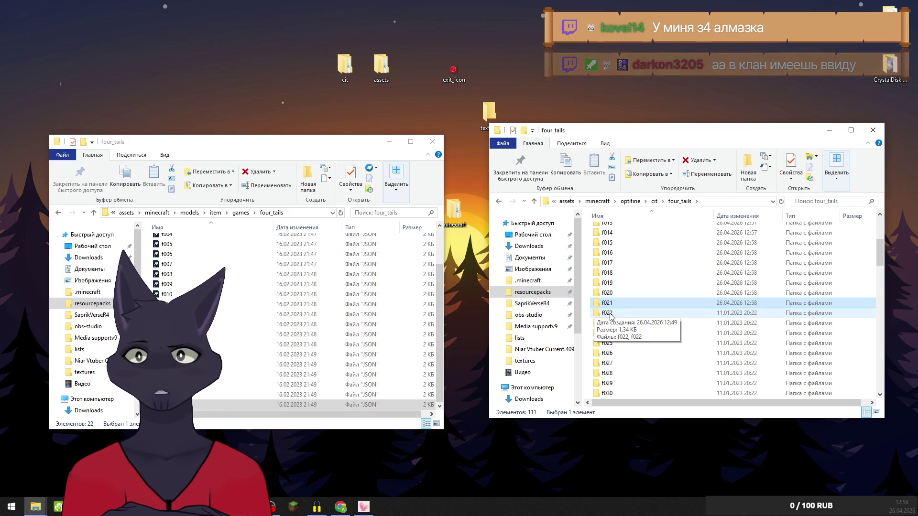
pyautogui.doubleClick(607, 313)
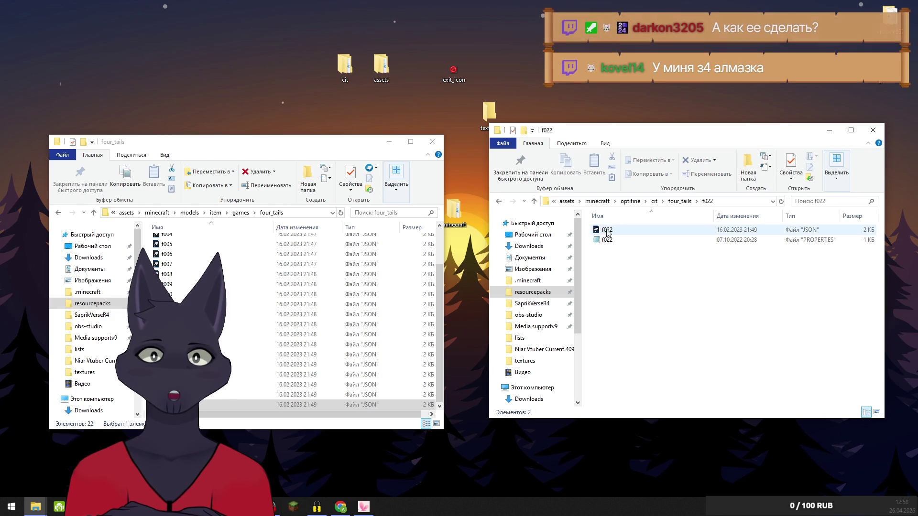
pyautogui.click(297, 404)
pyautogui.hotkey('ctrl', 'v')
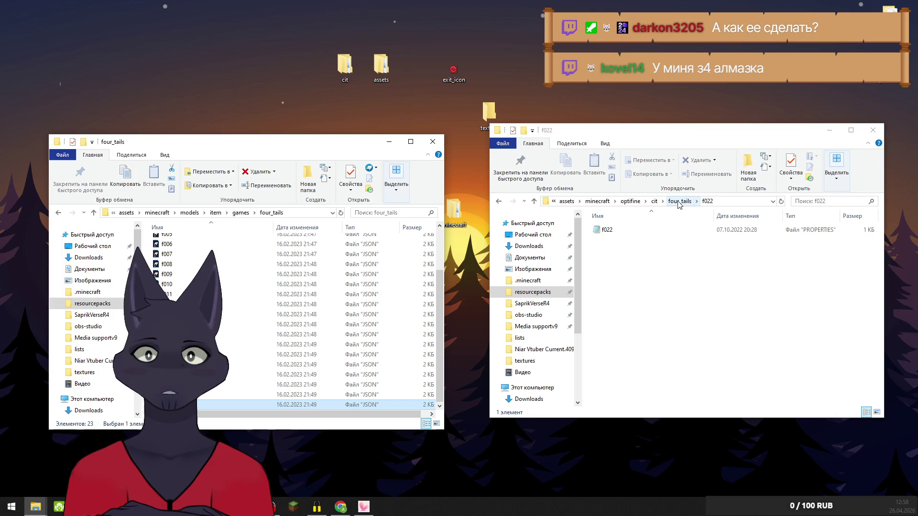
pyautogui.click(681, 203)
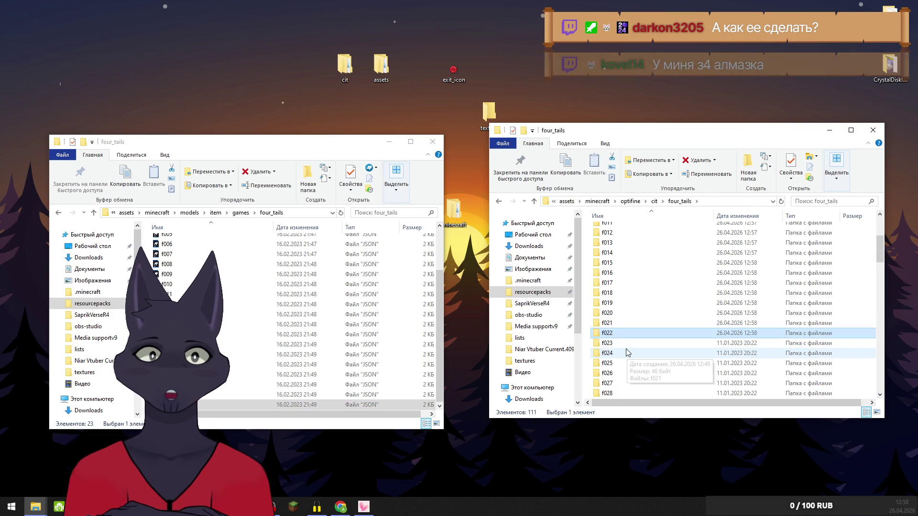
pyautogui.click(606, 347)
pyautogui.doubleClick(606, 348)
pyautogui.moveTo(607, 239)
pyautogui.mouseDown()
pyautogui.moveTo(273, 303)
pyautogui.moveTo(262, 334)
pyautogui.mouseUp()
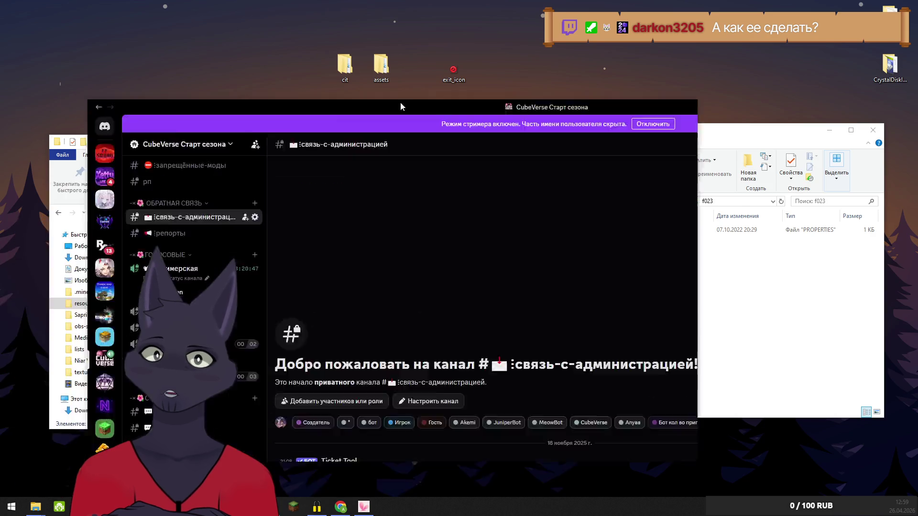
pyautogui.doubleClick(401, 102)
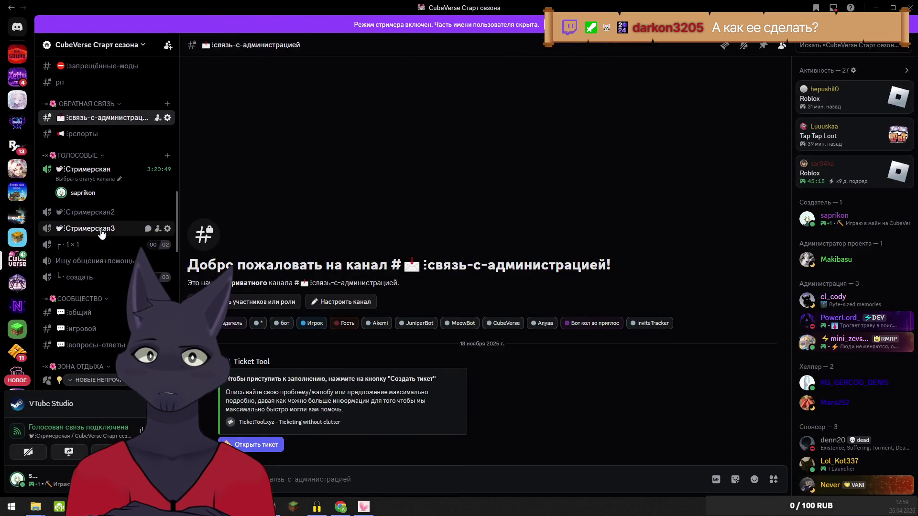
# Generate a never-expiring (бессрочное) invite link for приветствие, close the dialog and minimize Discord
pyautogui.scroll(15, 101, 233)
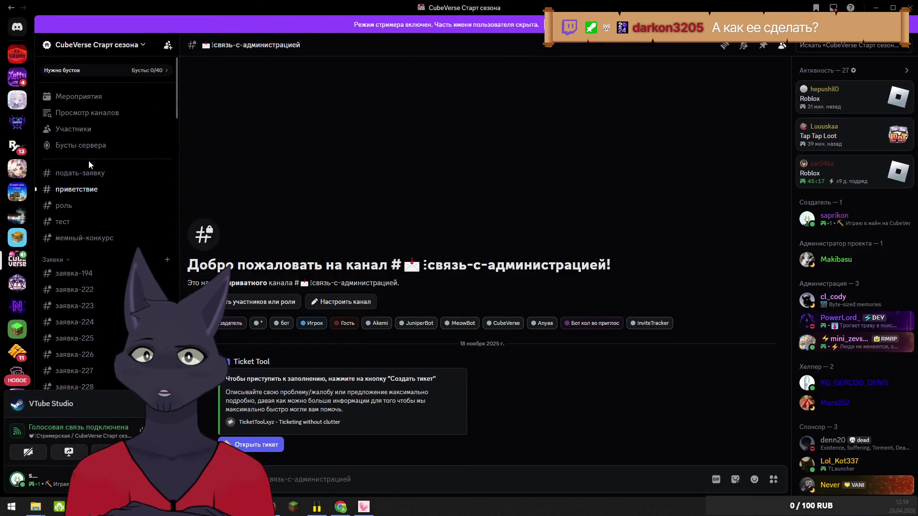
pyautogui.rightClick(106, 189)
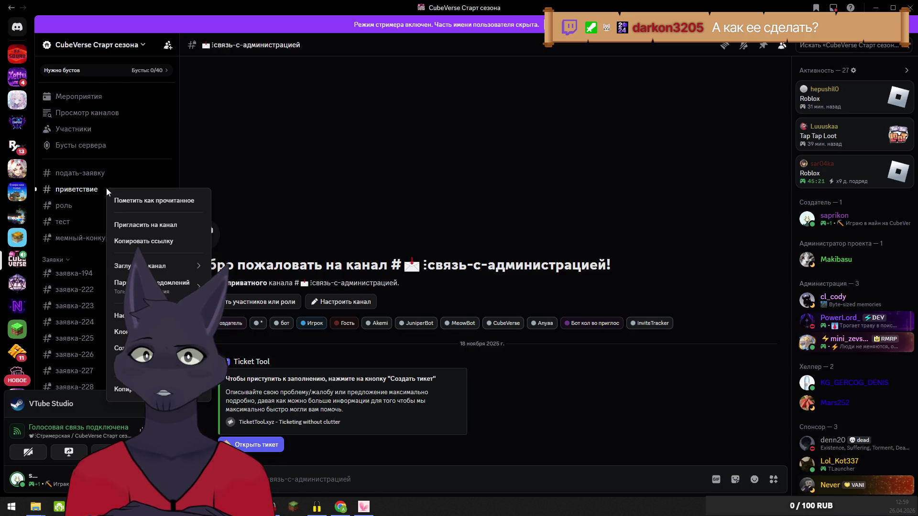
pyautogui.click(147, 226)
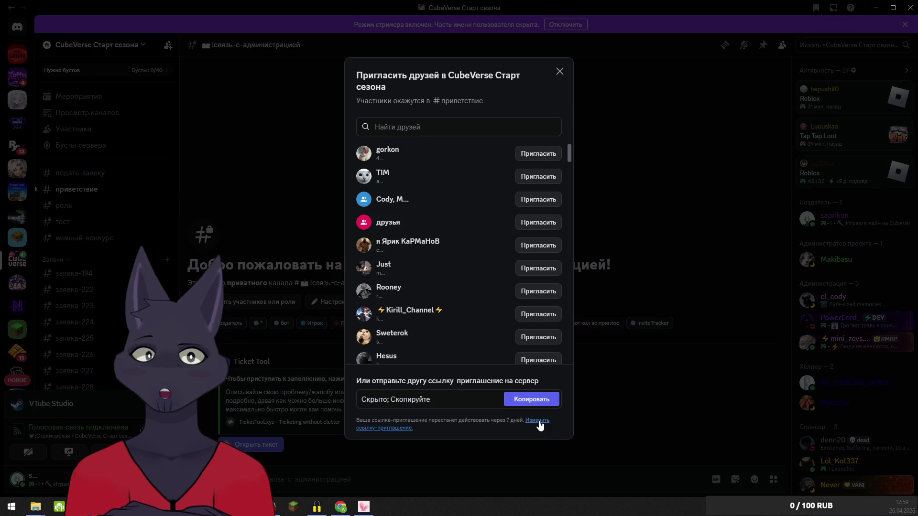
pyautogui.click(538, 421)
pyautogui.click(410, 178)
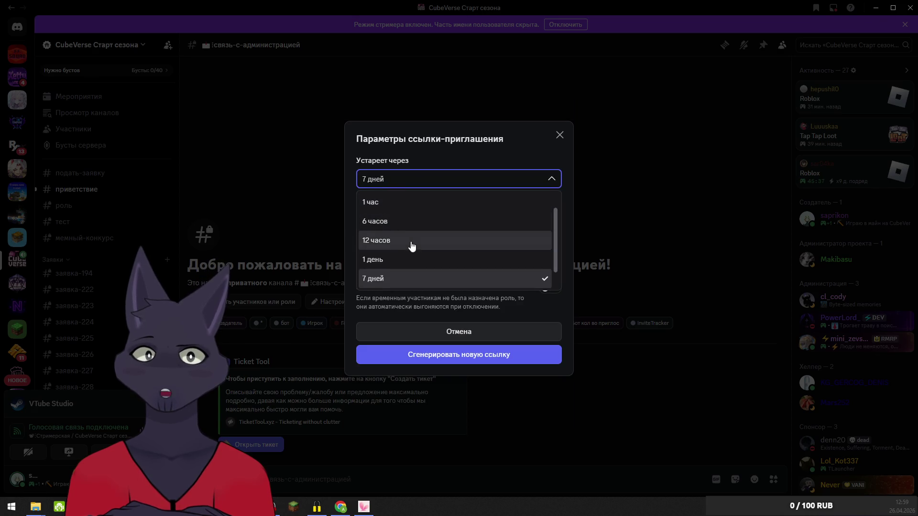
pyautogui.scroll(-1, 411, 249)
pyautogui.click(381, 280)
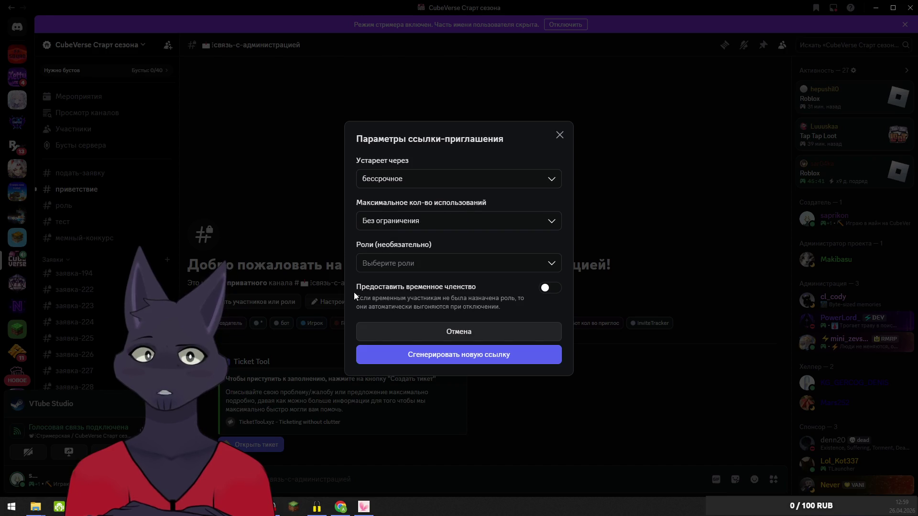
pyautogui.click(459, 356)
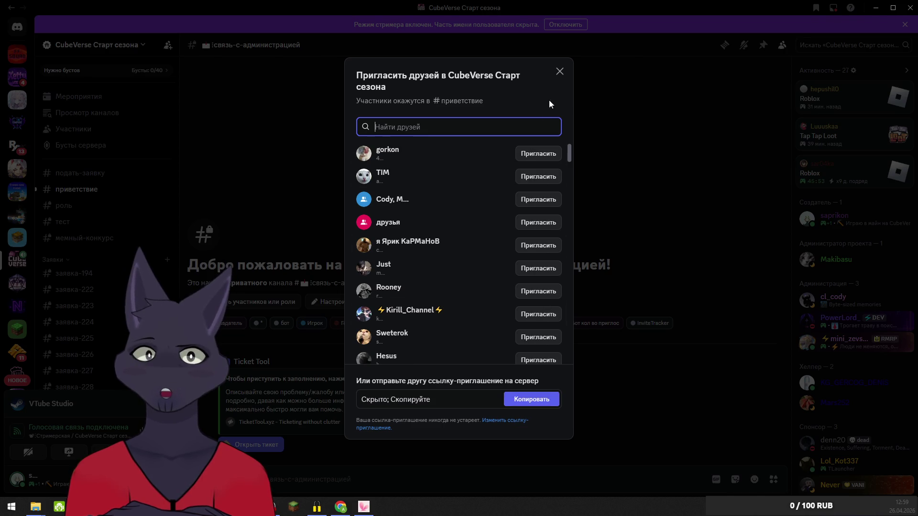
pyautogui.click(560, 72)
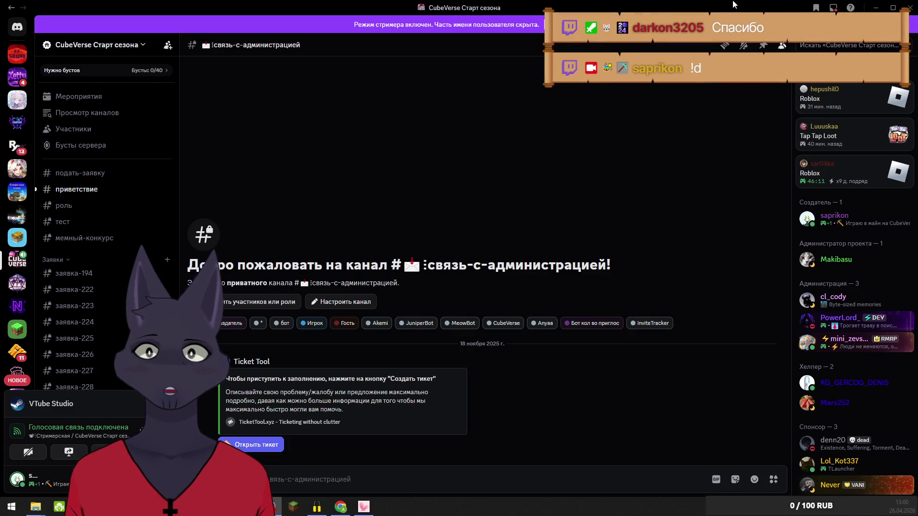
pyautogui.click(875, 8)
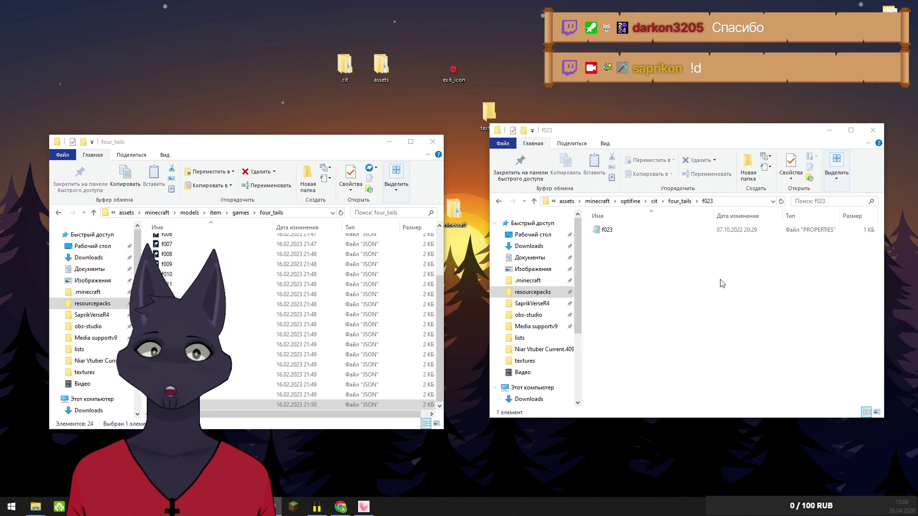
# Move the f024 and f025 JSON models into the models four_tails folder
pyautogui.click(674, 202)
pyautogui.click(674, 202)
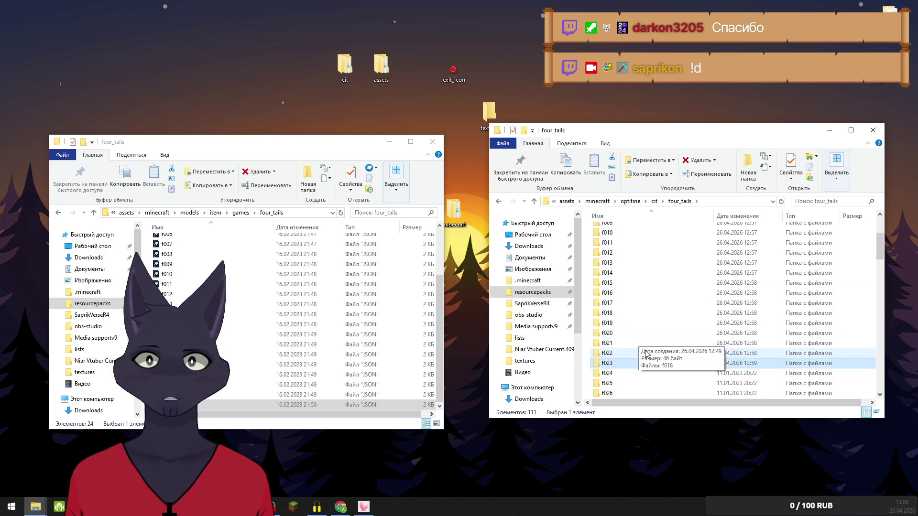
pyautogui.doubleClick(614, 314)
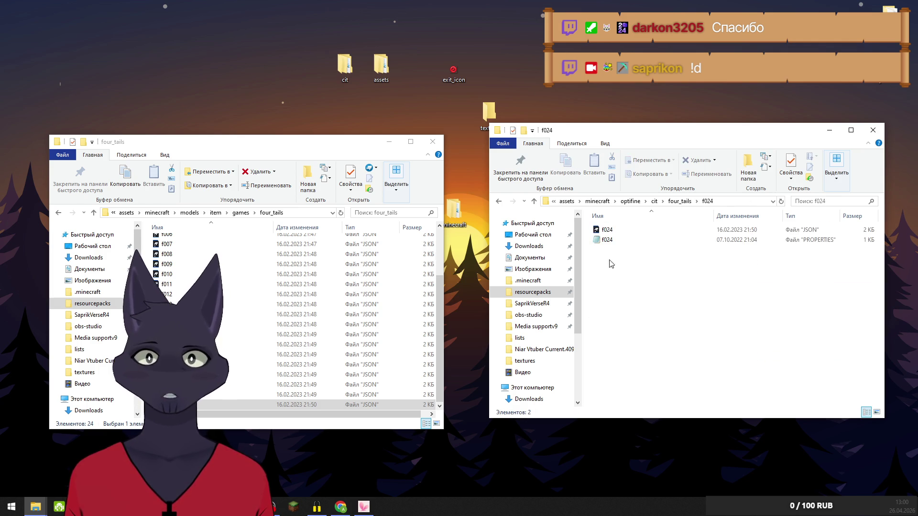
pyautogui.click(608, 232)
pyautogui.moveTo(608, 230); pyautogui.dragTo(306, 344)
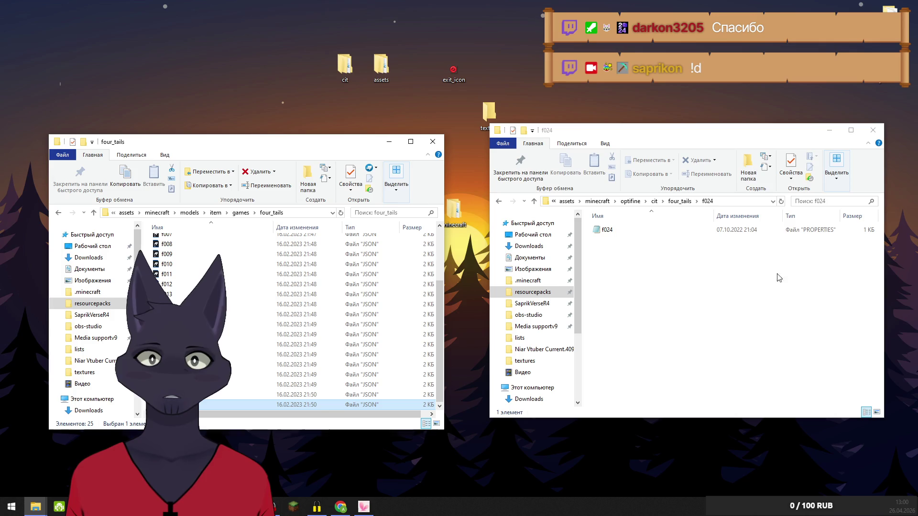
pyautogui.click(681, 201)
pyautogui.scroll(-2, 667, 244)
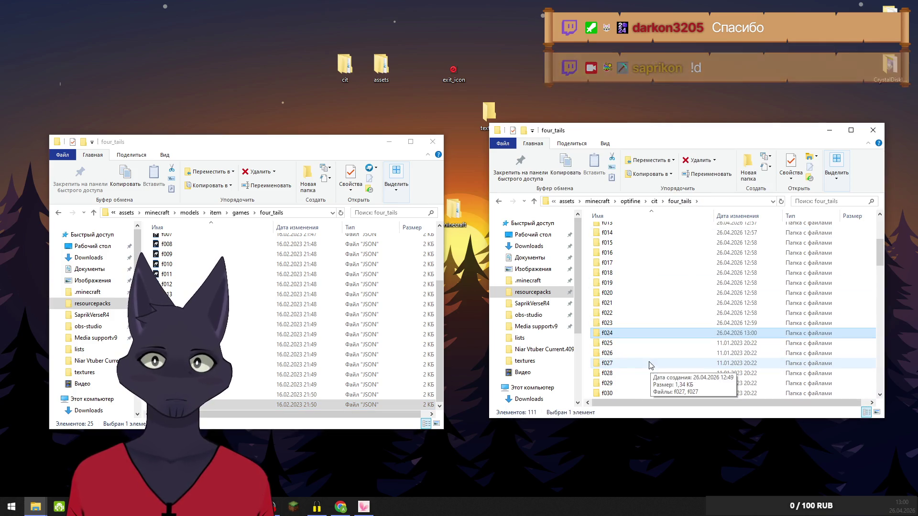
pyautogui.doubleClick(609, 348)
pyautogui.moveTo(607, 230); pyautogui.dragTo(326, 345)
pyautogui.click(679, 202)
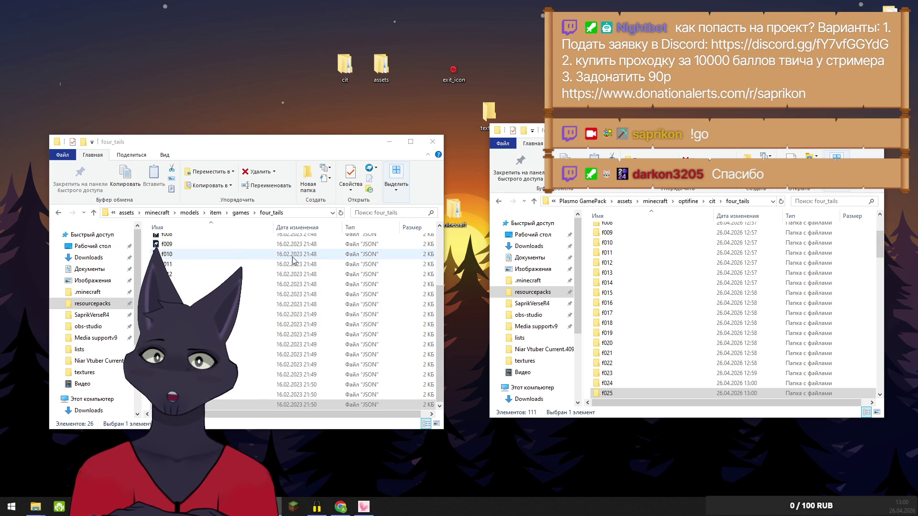
# Move the f026 and f027 JSON models into the models four_tails folder
pyautogui.scroll(-2, 608, 338)
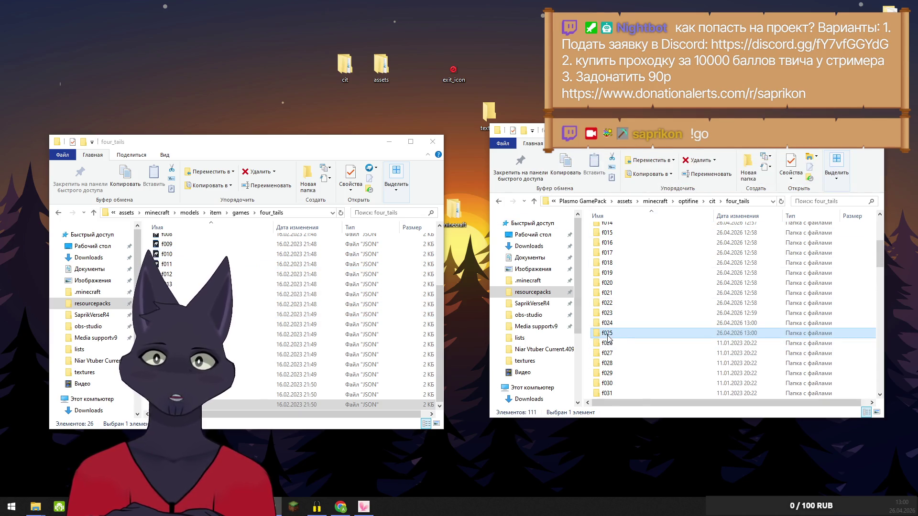
pyautogui.doubleClick(607, 342)
pyautogui.click(601, 231)
pyautogui.moveTo(255, 287); pyautogui.dragTo(258, 291)
pyautogui.click(679, 202)
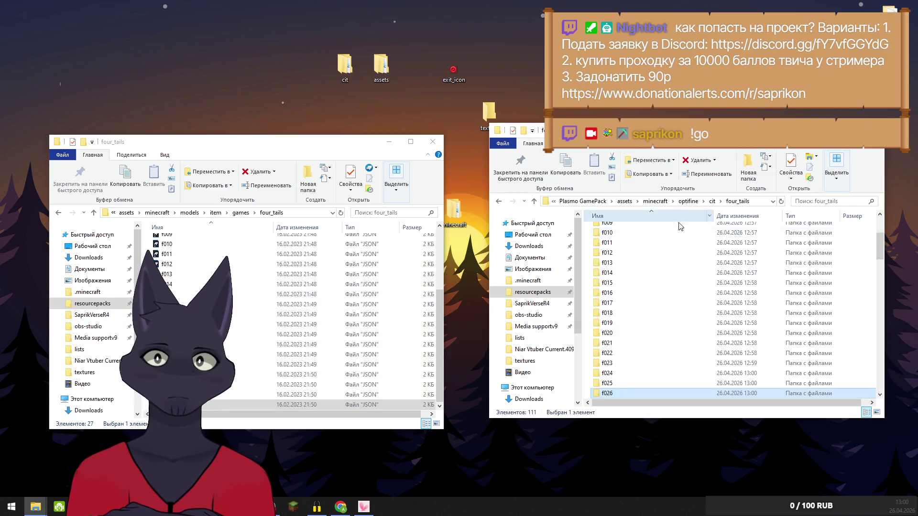
pyautogui.click(614, 285)
pyautogui.doubleClick(614, 285)
pyautogui.moveTo(607, 230); pyautogui.dragTo(225, 292)
pyautogui.click(682, 204)
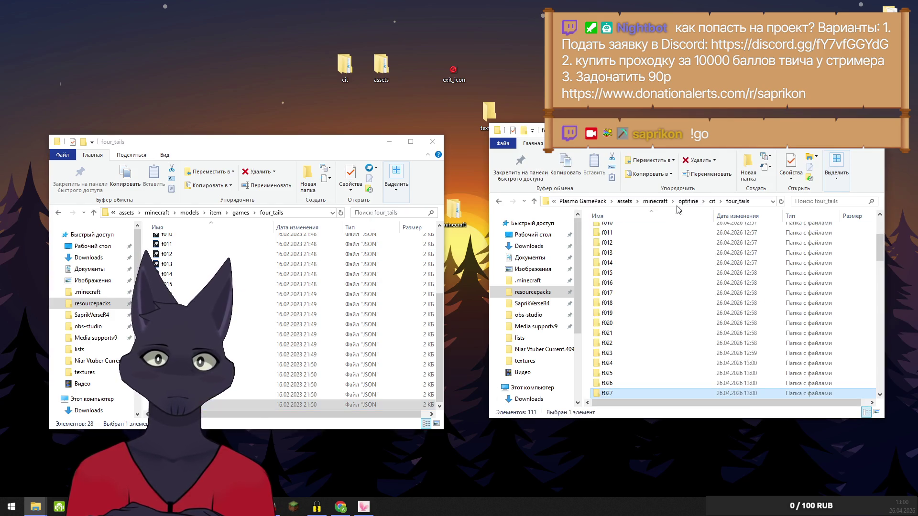
# Move the JSON models from folders f028 through f031 into models four_tails
pyautogui.doubleClick(618, 314)
pyautogui.moveTo(607, 230); pyautogui.dragTo(287, 311)
pyautogui.click(679, 201)
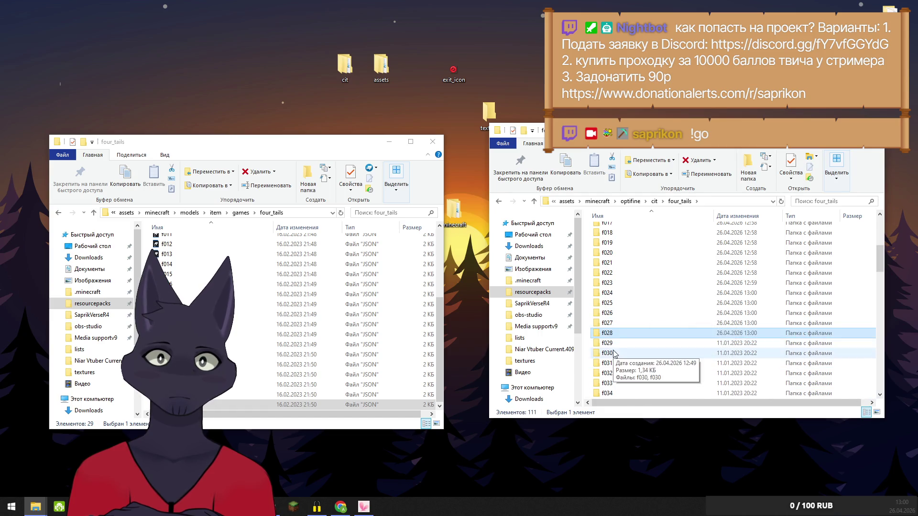
pyautogui.doubleClick(607, 343)
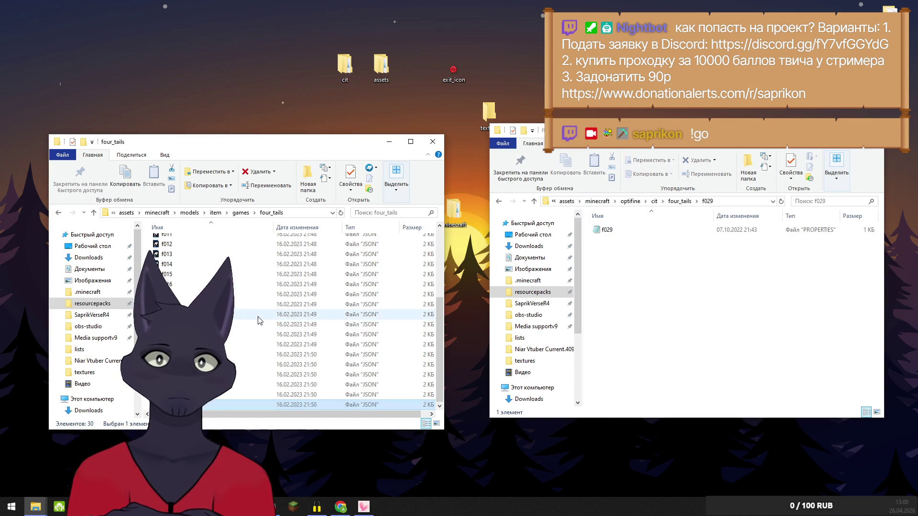
pyautogui.click(680, 203)
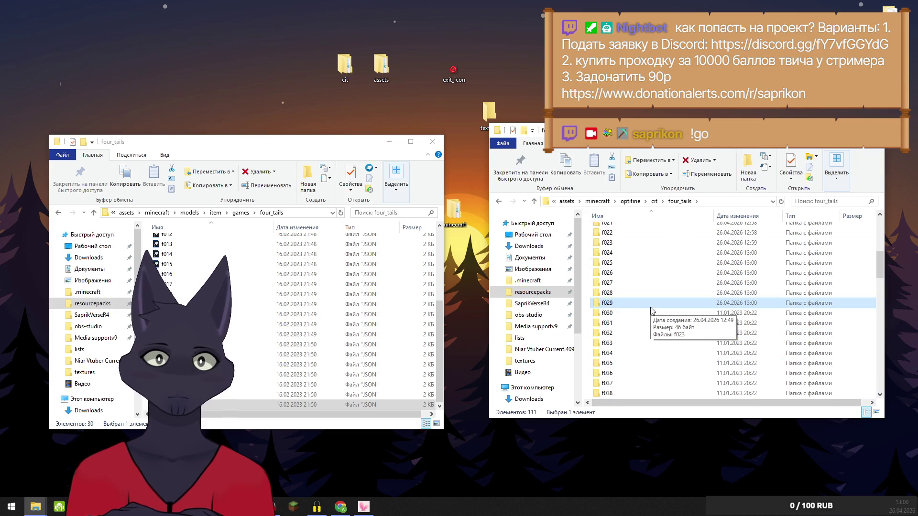
pyautogui.doubleClick(604, 312)
pyautogui.moveTo(606, 230); pyautogui.dragTo(322, 311)
pyautogui.click(680, 201)
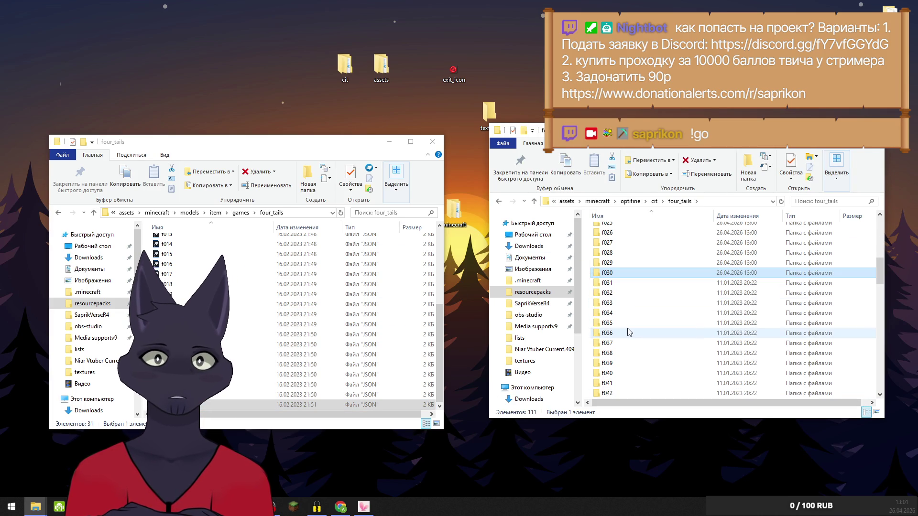
pyautogui.click(616, 284)
pyautogui.doubleClick(617, 283)
pyautogui.moveTo(606, 230)
pyautogui.mouseDown()
pyautogui.moveTo(545, 224)
pyautogui.moveTo(253, 299)
pyautogui.mouseUp()
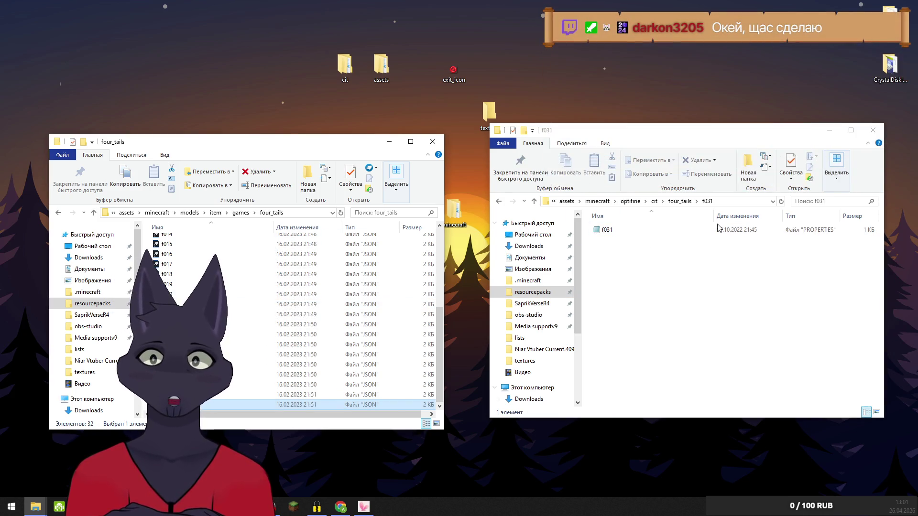
pyautogui.click(679, 200)
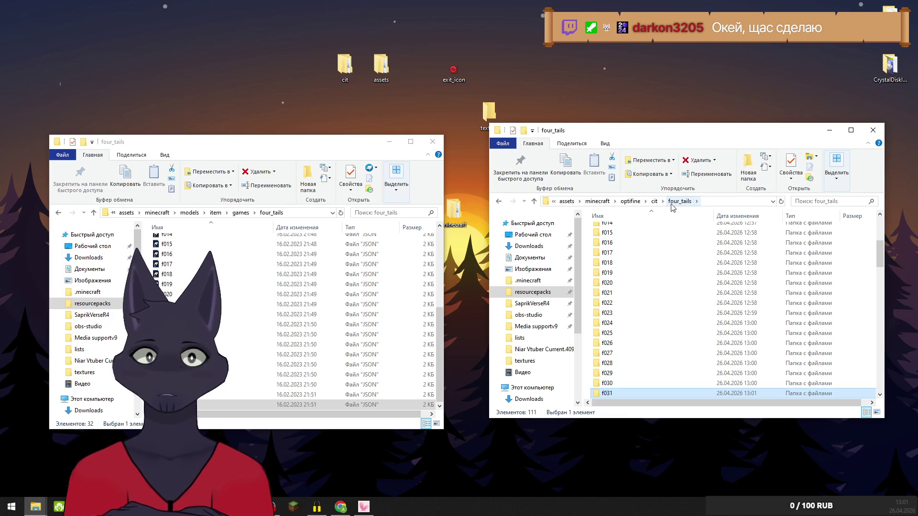
# Move the f032, f033 and f034 JSON models into the models four_tails folder
pyautogui.scroll(-2, 669, 344)
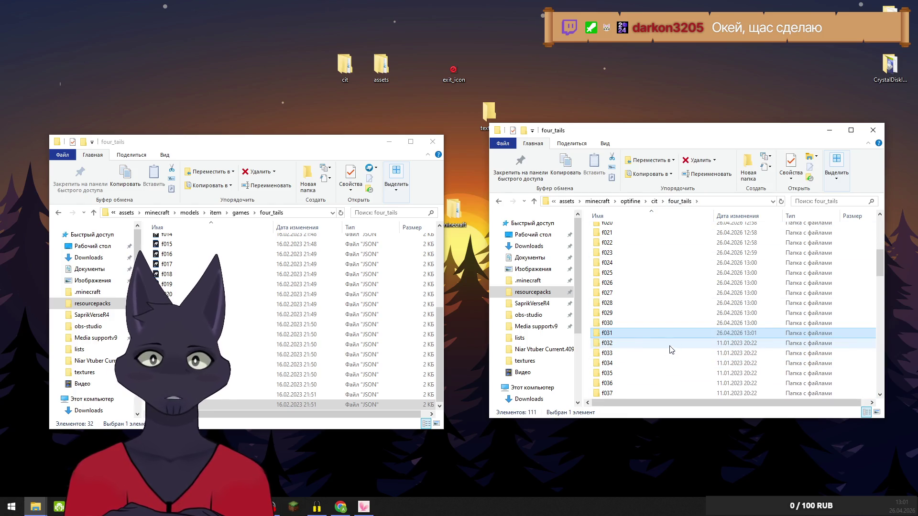
pyautogui.doubleClick(607, 343)
pyautogui.moveTo(607, 230); pyautogui.dragTo(295, 294)
pyautogui.click(676, 202)
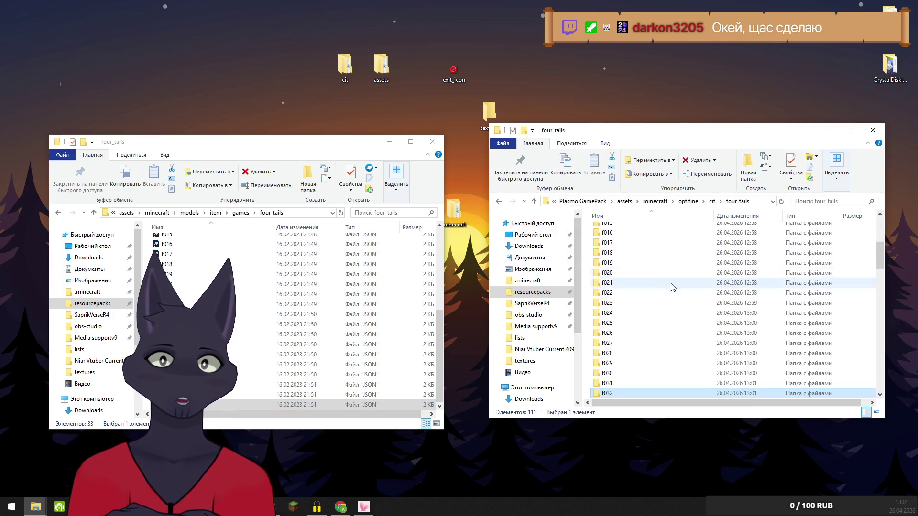
pyautogui.doubleClick(607, 313)
pyautogui.moveTo(606, 230); pyautogui.dragTo(297, 297)
pyautogui.click(682, 203)
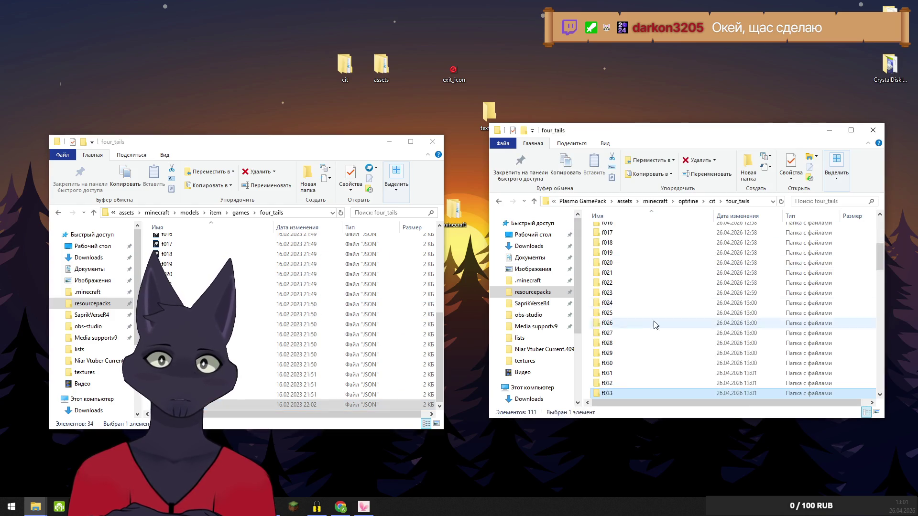
pyautogui.doubleClick(607, 313)
pyautogui.moveTo(606, 230); pyautogui.dragTo(321, 285)
pyautogui.click(682, 201)
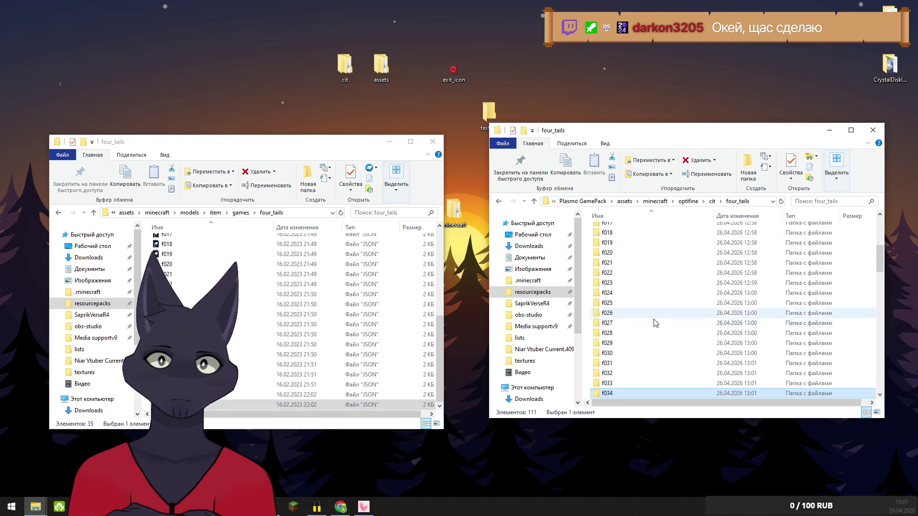
# Move the f035 and f036 JSON models into the models four_tails folder
pyautogui.doubleClick(619, 288)
pyautogui.moveTo(606, 230); pyautogui.dragTo(213, 356)
pyautogui.click(682, 201)
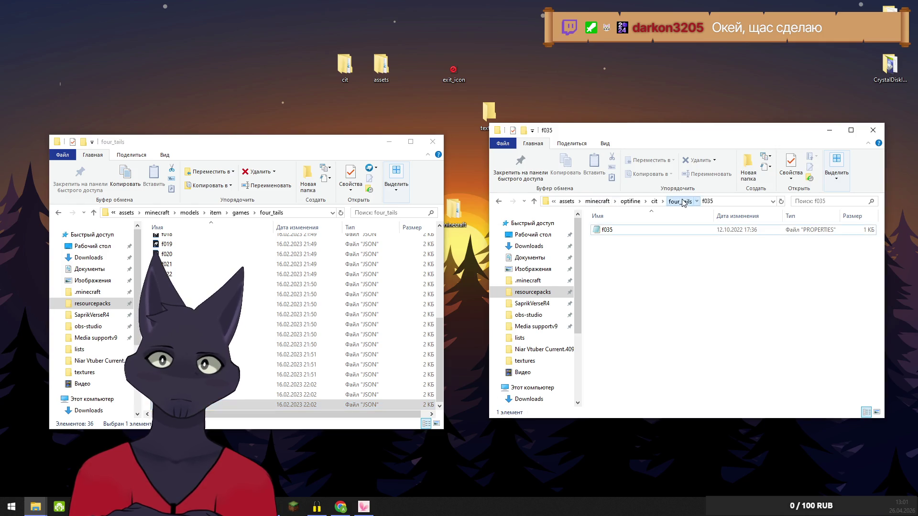
pyautogui.click(614, 343)
pyautogui.doubleClick(614, 346)
pyautogui.moveTo(606, 230)
pyautogui.mouseDown()
pyautogui.moveTo(360, 276)
pyautogui.moveTo(361, 286)
pyautogui.mouseUp()
pyautogui.click(681, 203)
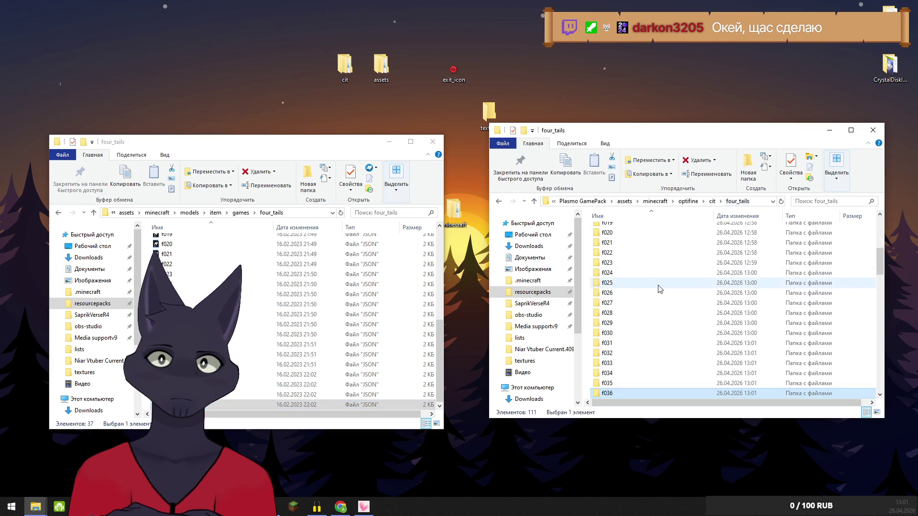
# Move the f037 and f038 JSON models into the models four_tails folder
pyautogui.doubleClick(615, 319)
pyautogui.moveTo(607, 230); pyautogui.dragTo(330, 282)
pyautogui.click(674, 203)
pyautogui.click(674, 203)
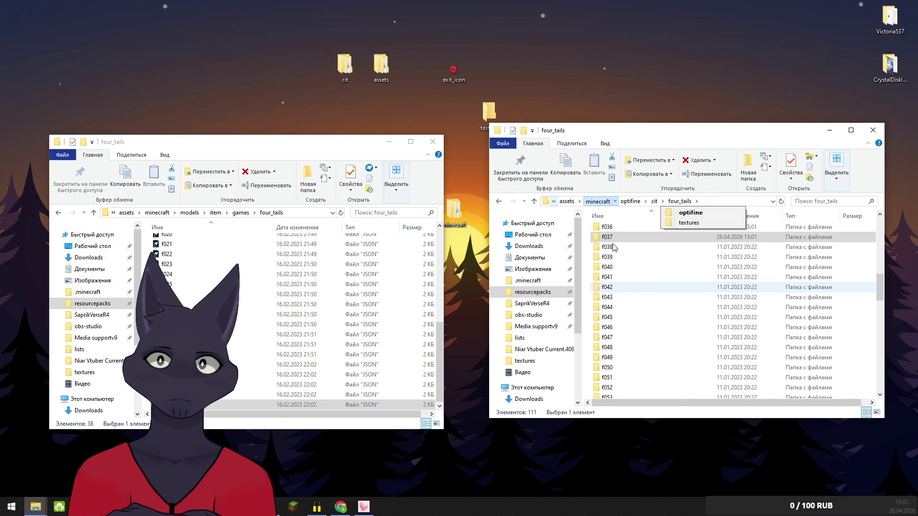
pyautogui.moveTo(645, 201)
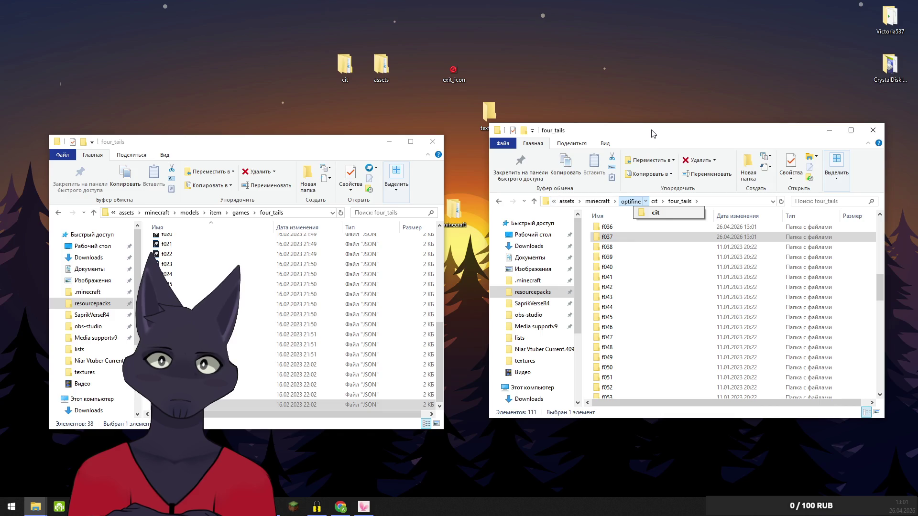
pyautogui.doubleClick(614, 247)
pyautogui.moveTo(607, 230); pyautogui.dragTo(294, 345)
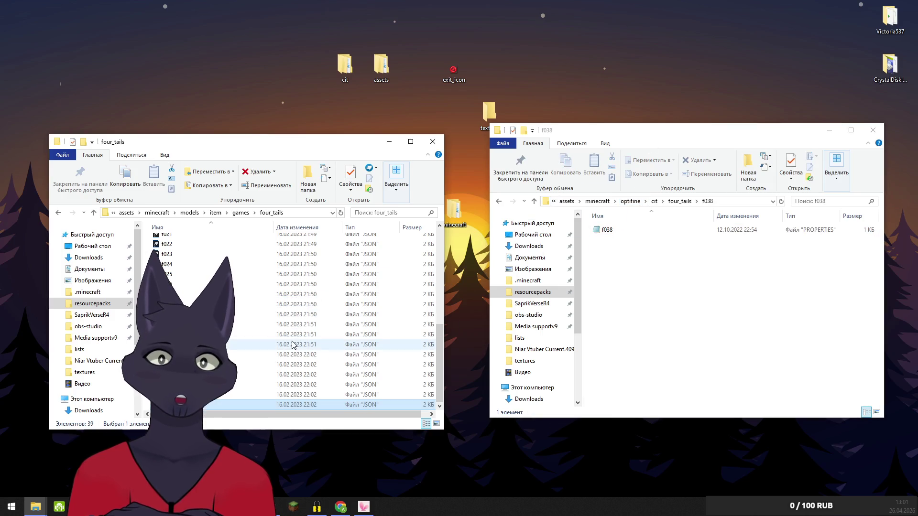
# Move the f039 and f040 JSON models into the models four_tails folder
pyautogui.click(685, 203)
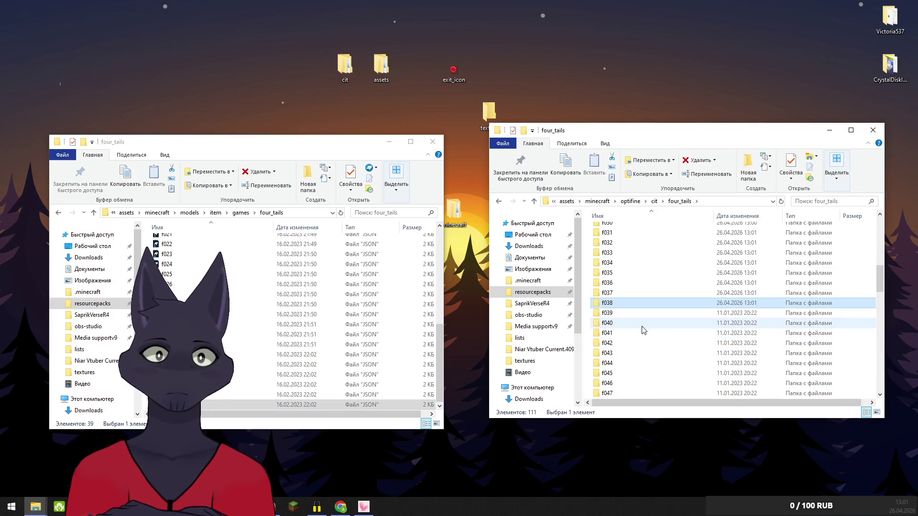
pyautogui.doubleClick(622, 313)
pyautogui.moveTo(607, 230); pyautogui.dragTo(253, 312)
pyautogui.click(675, 203)
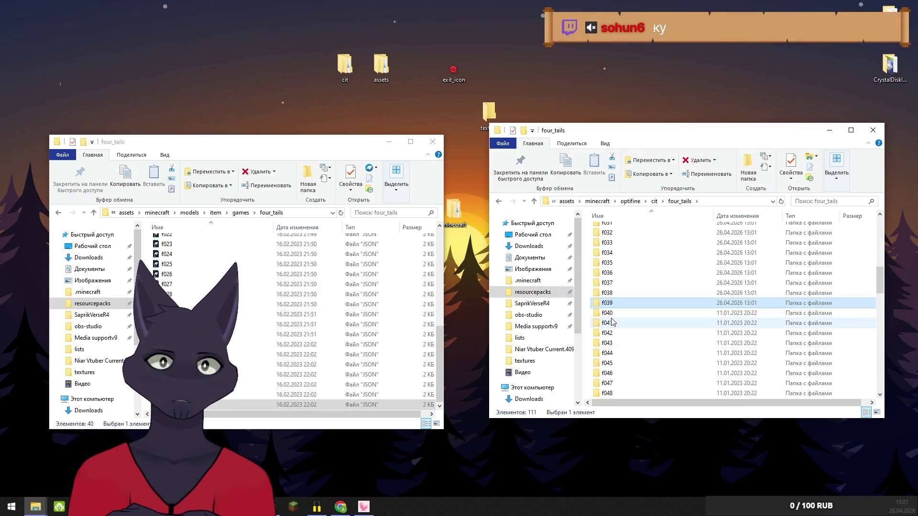
pyautogui.doubleClick(608, 313)
pyautogui.moveTo(607, 230); pyautogui.dragTo(310, 315)
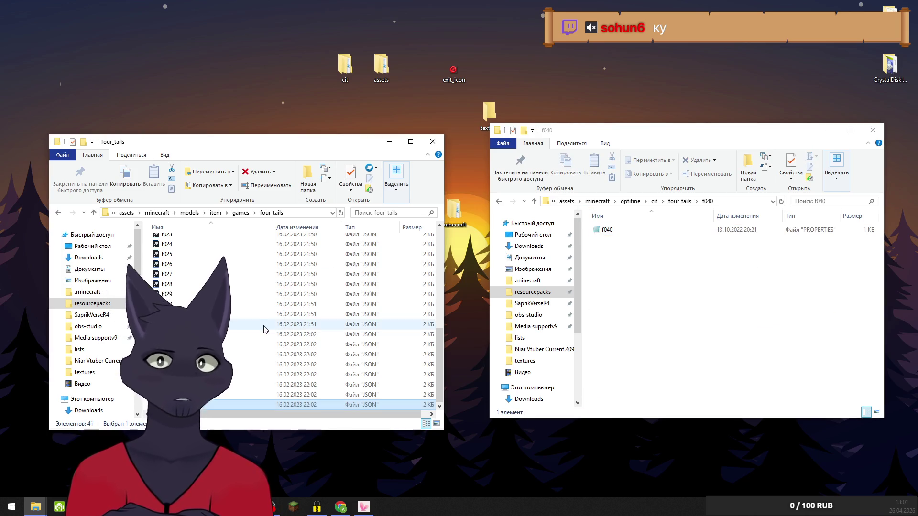
pyautogui.click(679, 203)
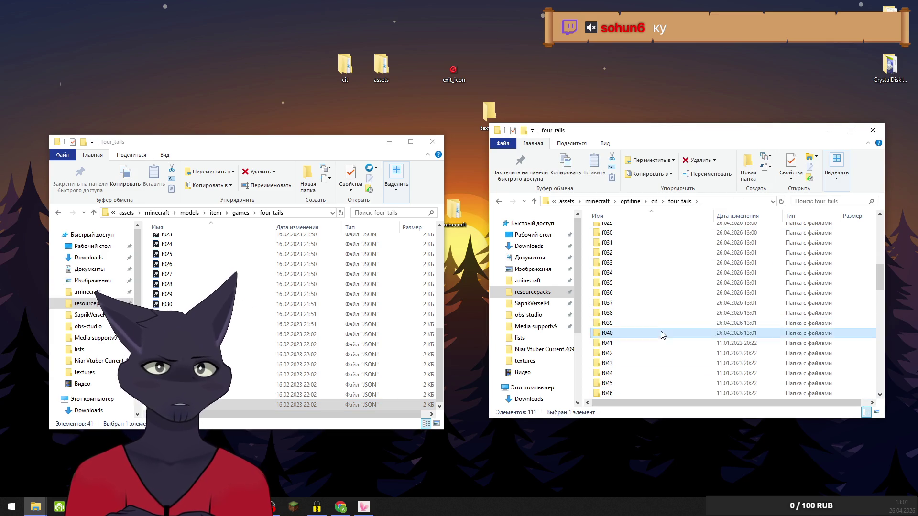
# Move the f041 and f042 JSON models into the models four_tails folder
pyautogui.doubleClick(608, 313)
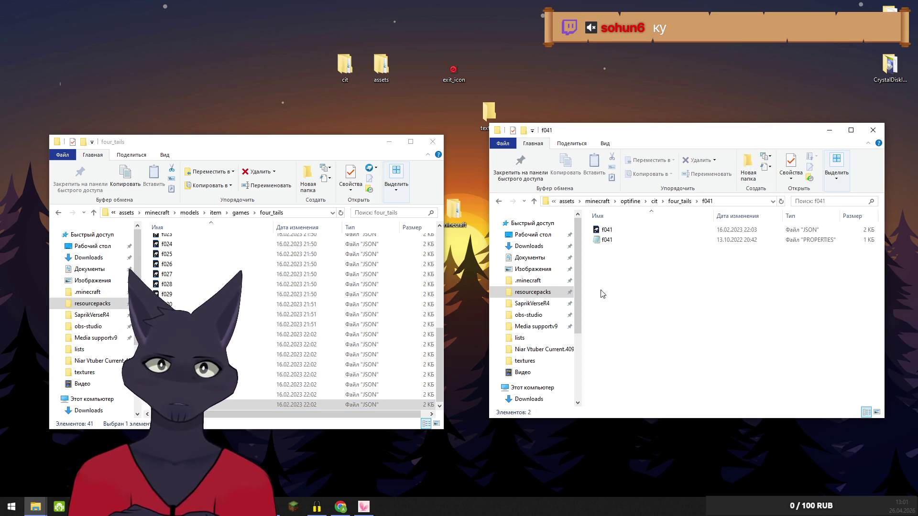
pyautogui.moveTo(605, 231)
pyautogui.mouseDown()
pyautogui.moveTo(498, 231)
pyautogui.moveTo(309, 288)
pyautogui.mouseUp()
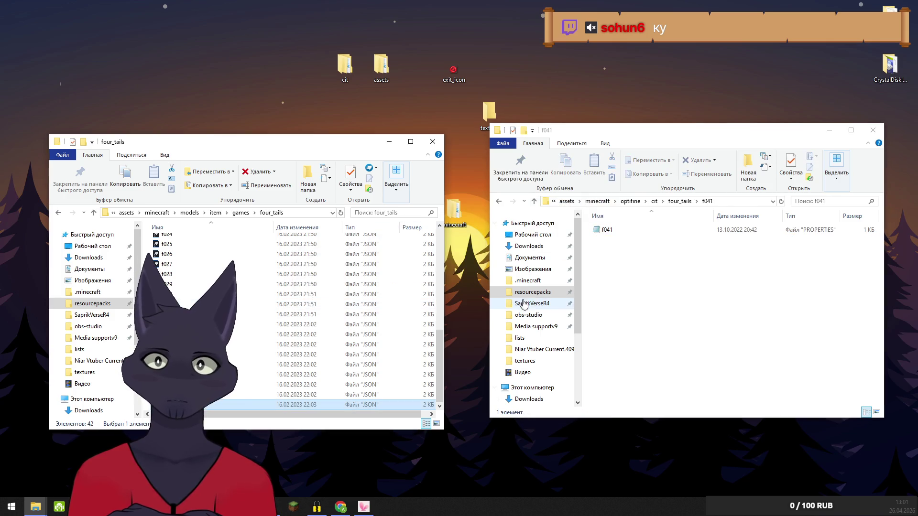
pyautogui.click(679, 202)
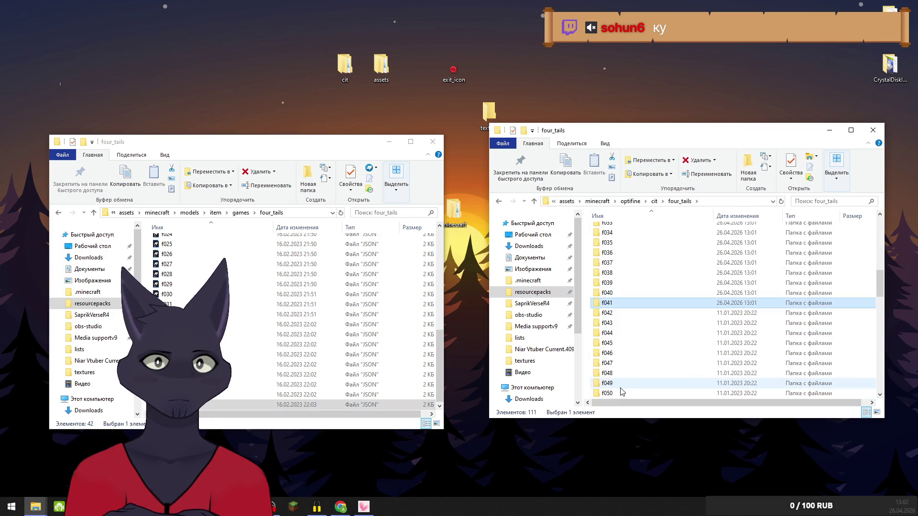
pyautogui.doubleClick(607, 314)
pyautogui.moveTo(604, 231); pyautogui.dragTo(308, 287)
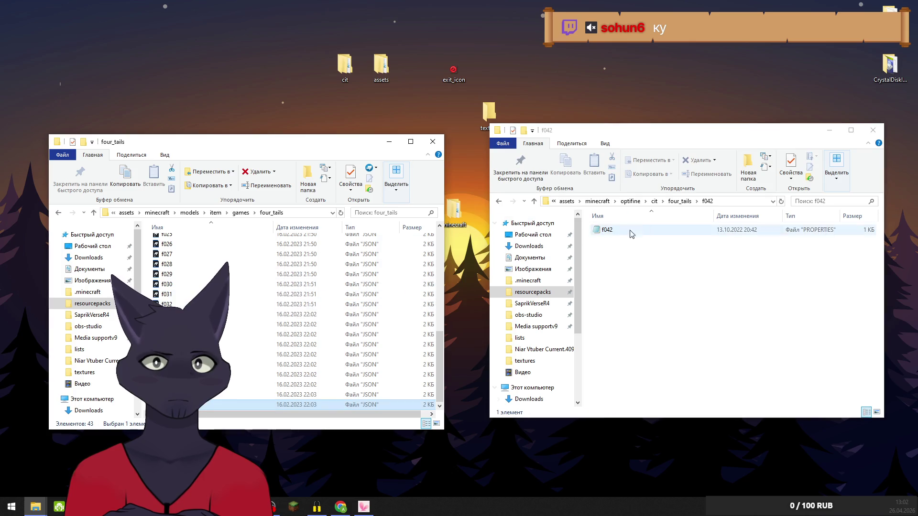
pyautogui.click(679, 202)
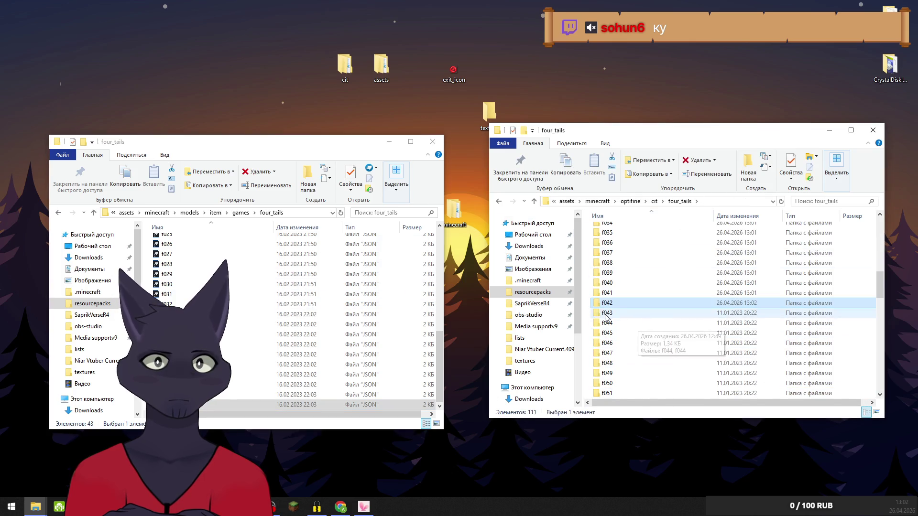
# Move the f043, f044 and f045 JSON models over, then begin a search in cit four_tails
pyautogui.doubleClick(608, 324)
pyautogui.moveTo(606, 230); pyautogui.dragTo(342, 304)
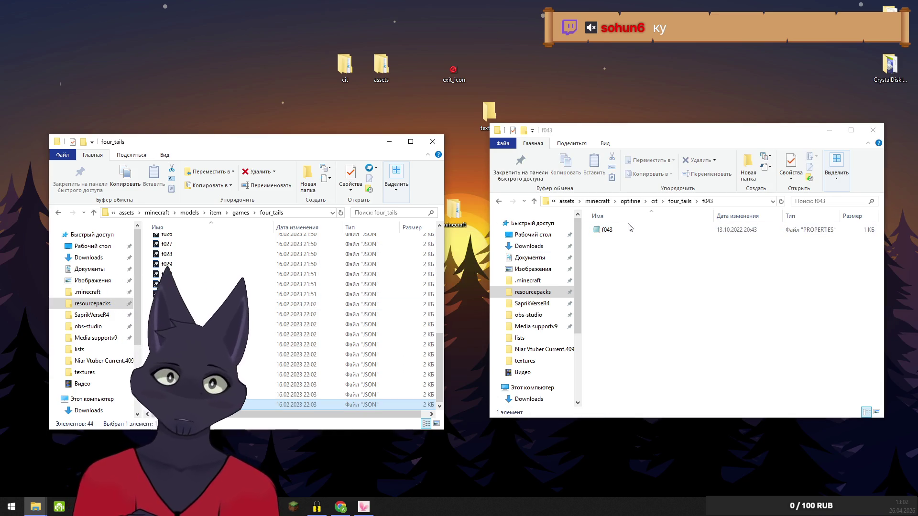
pyautogui.click(678, 205)
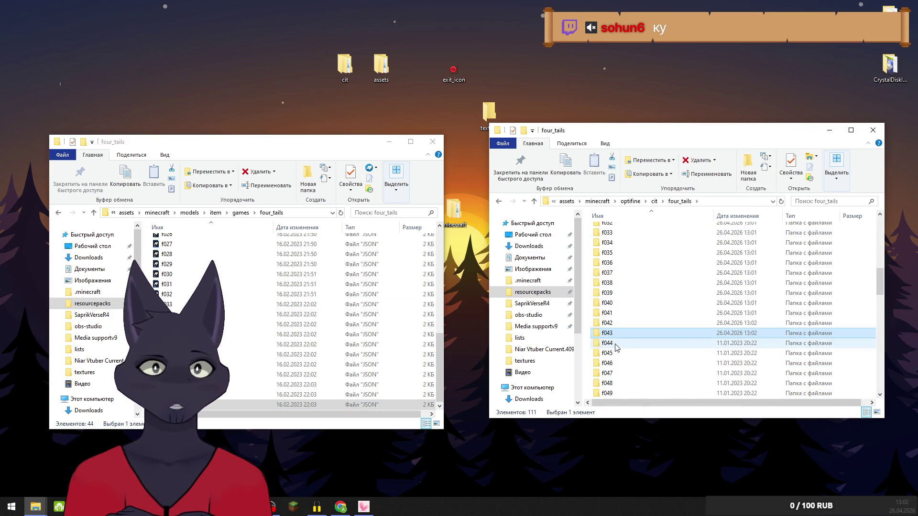
pyautogui.doubleClick(605, 334)
pyautogui.moveTo(606, 230); pyautogui.dragTo(263, 291)
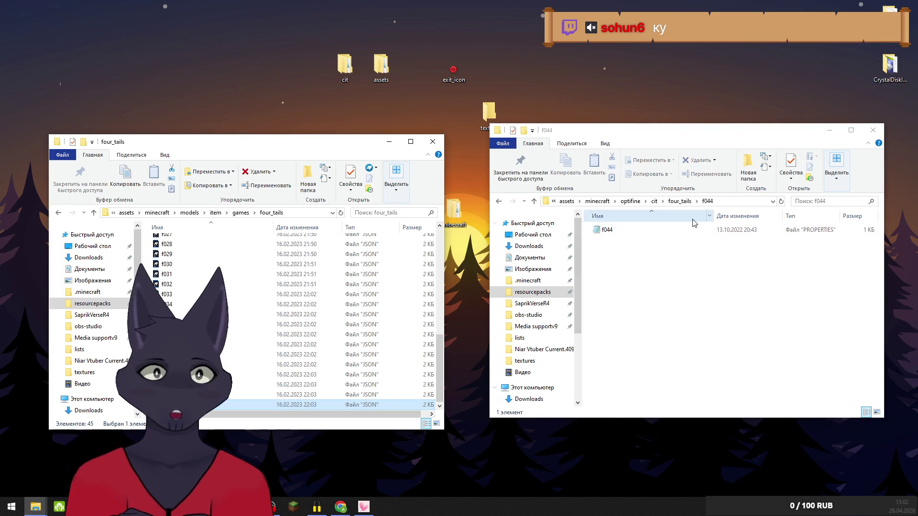
pyautogui.click(678, 204)
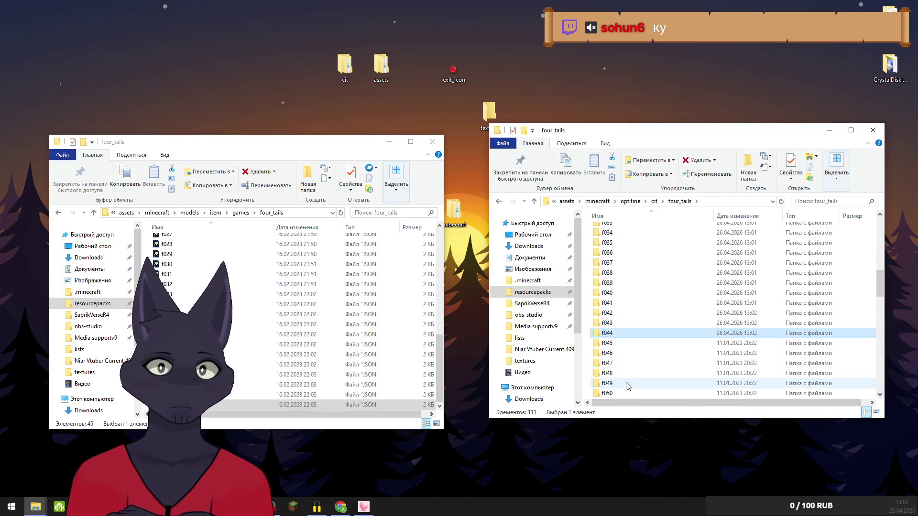
pyautogui.click(611, 346)
pyautogui.doubleClick(602, 344)
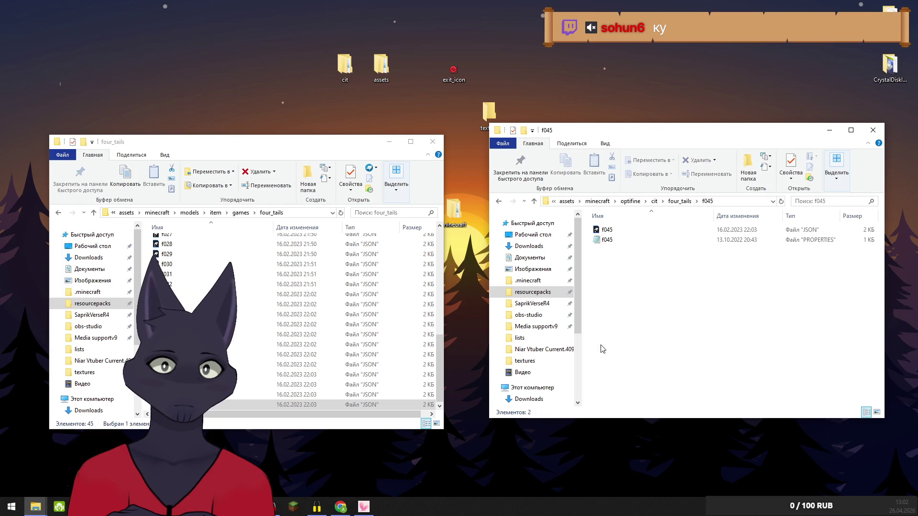
pyautogui.moveTo(610, 232)
pyautogui.mouseDown()
pyautogui.moveTo(311, 287)
pyautogui.moveTo(283, 317)
pyautogui.mouseUp()
pyautogui.click(690, 201)
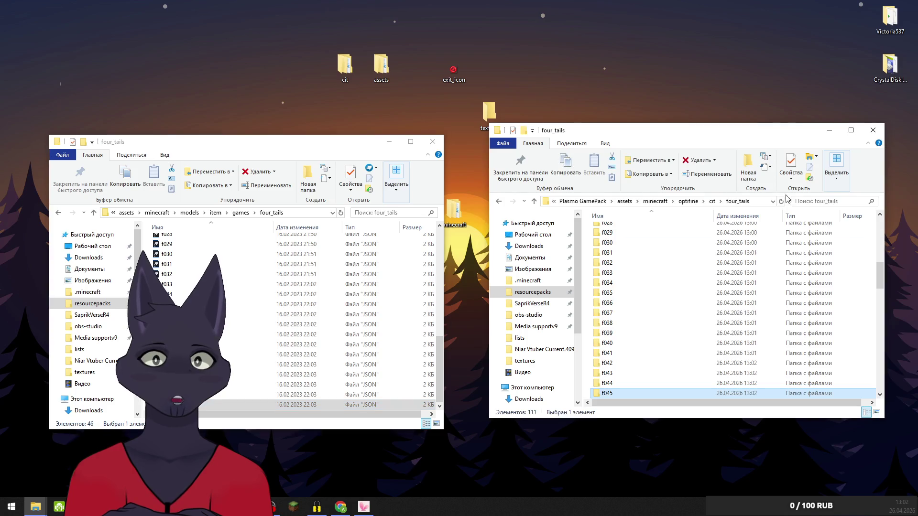
pyautogui.click(839, 201)
pyautogui.write('.')
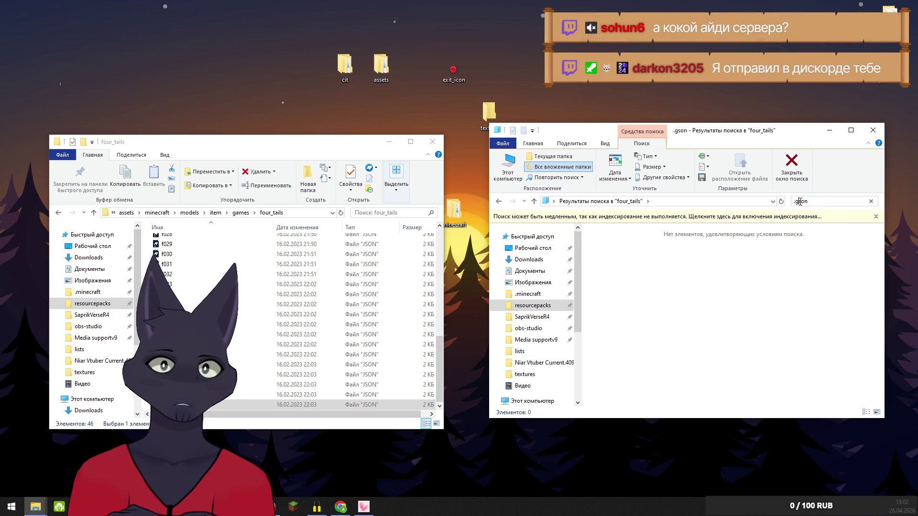
# Search cit four_tails for .json and move the f104 and f103 results into models four_tails
pyautogui.write('j')
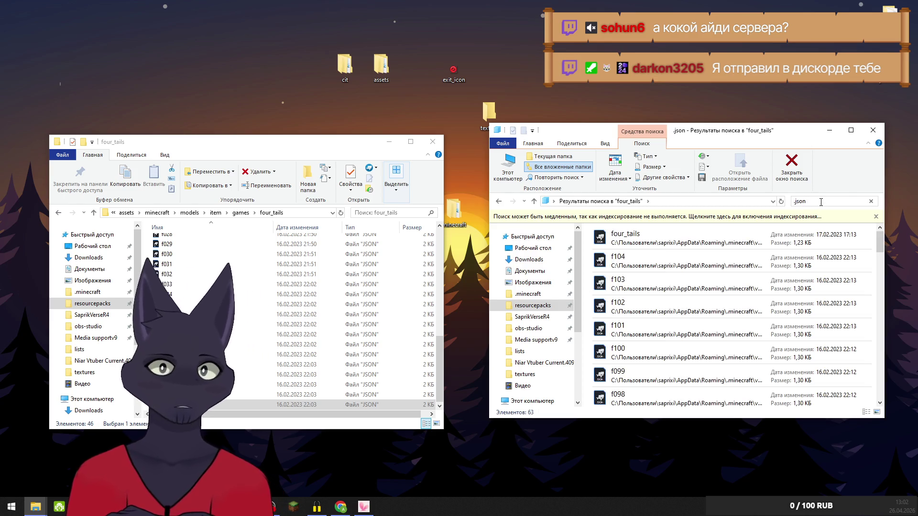
pyautogui.moveTo(645, 266)
pyautogui.mouseDown()
pyautogui.moveTo(717, 334)
pyautogui.moveTo(777, 290)
pyautogui.mouseUp()
pyautogui.click(674, 261)
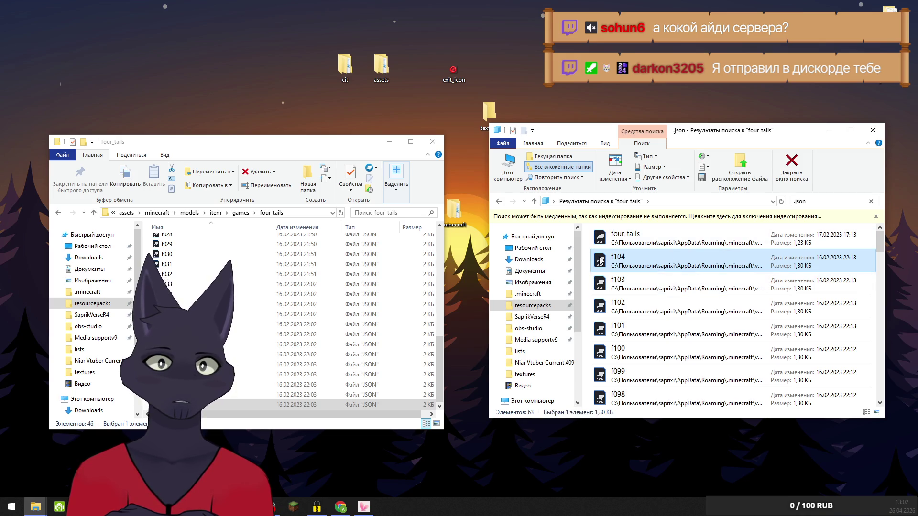
pyautogui.moveTo(234, 286); pyautogui.dragTo(235, 287)
pyautogui.moveTo(655, 280); pyautogui.dragTo(263, 304)
# Move f102, f101 and f100 into models four_tails and maximize the results window
pyautogui.moveTo(623, 310); pyautogui.dragTo(271, 306)
pyautogui.moveTo(622, 329); pyautogui.dragTo(258, 316)
pyautogui.moveTo(677, 353)
pyautogui.mouseDown()
pyautogui.moveTo(351, 301)
pyautogui.moveTo(261, 314)
pyautogui.mouseUp()
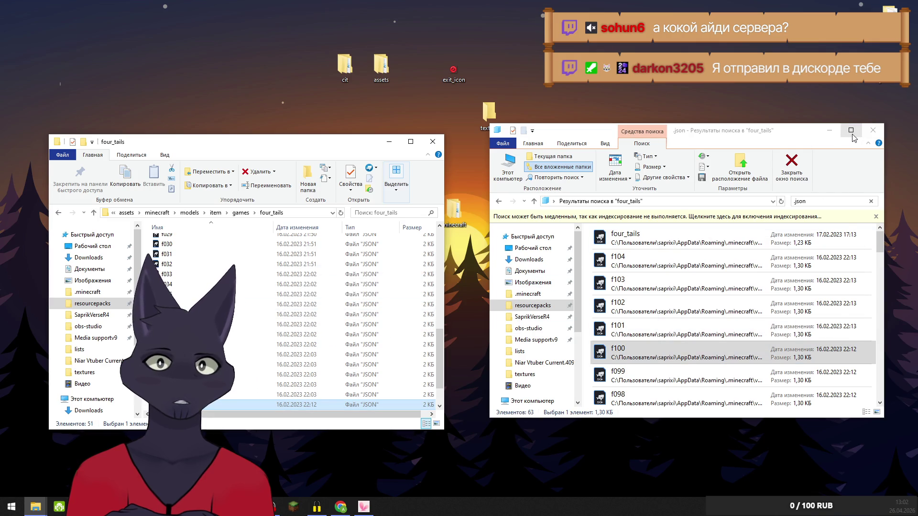
pyautogui.click(852, 135)
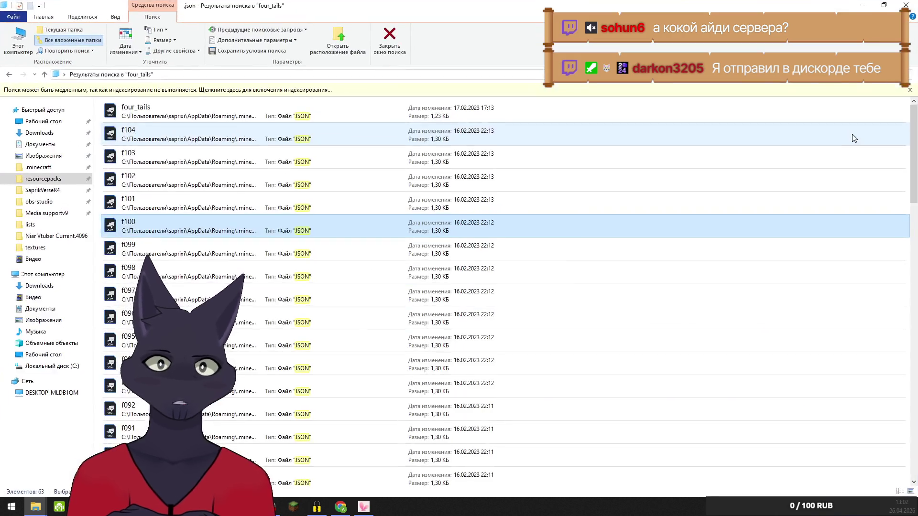
# Dock the .json results on the right half and move the first JSON files from f099 downward
pyautogui.click(116, 18)
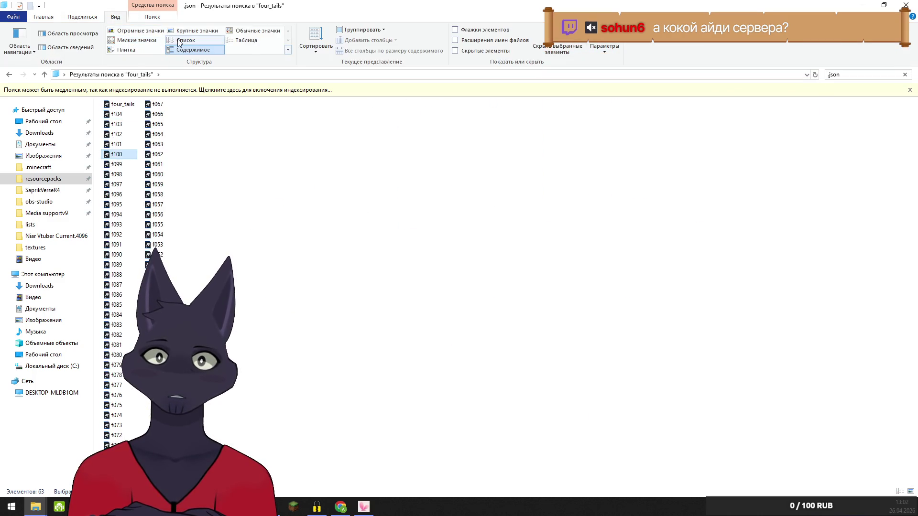
pyautogui.moveTo(287, 11)
pyautogui.mouseDown()
pyautogui.moveTo(478, 74)
pyautogui.moveTo(917, 144)
pyautogui.mouseUp()
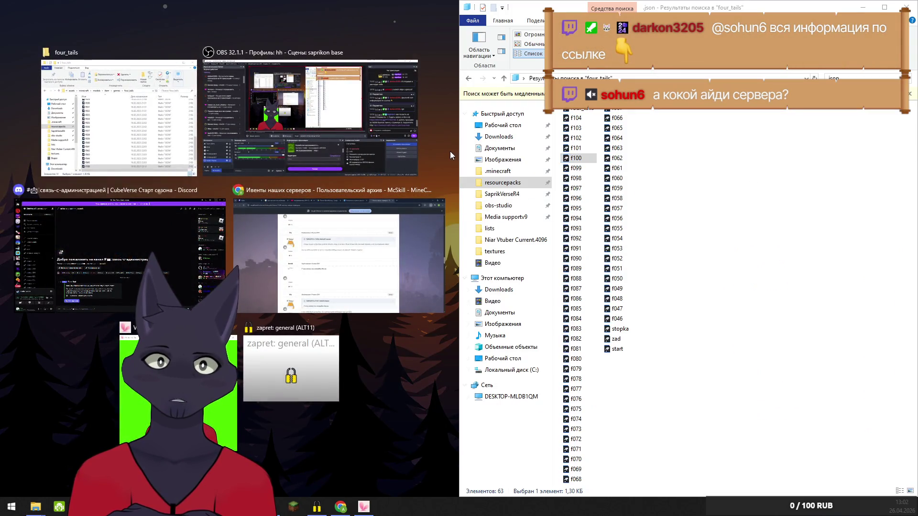
pyautogui.click(449, 152)
pyautogui.moveTo(576, 157)
pyautogui.mouseDown()
pyautogui.moveTo(354, 265)
pyautogui.moveTo(363, 272)
pyautogui.mouseUp()
pyautogui.moveTo(576, 238)
pyautogui.mouseDown()
pyautogui.moveTo(389, 338)
pyautogui.moveTo(377, 330)
pyautogui.mouseUp()
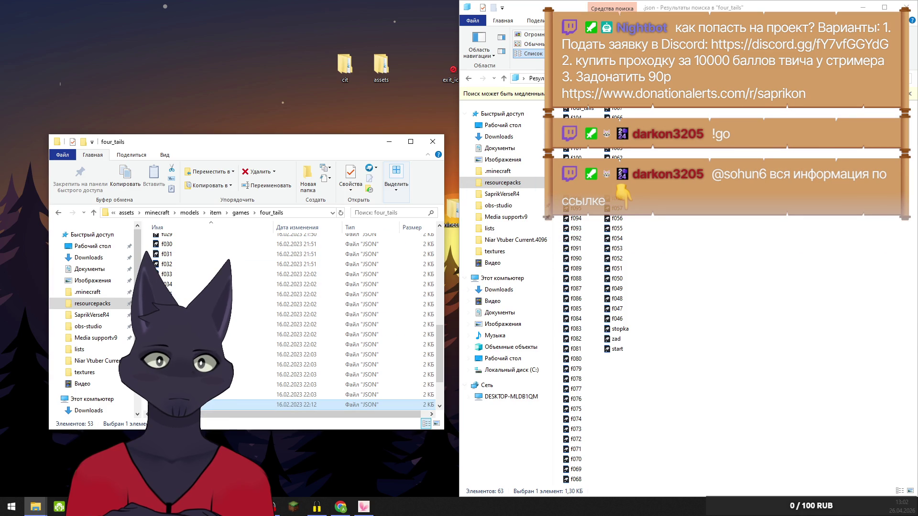
pyautogui.moveTo(576, 208); pyautogui.dragTo(353, 287)
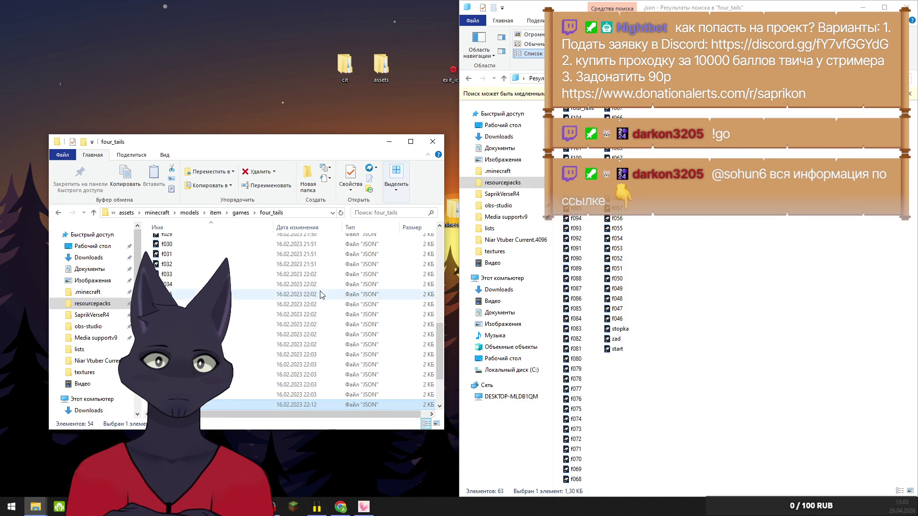
# Move the next JSON models, f092 through f087, into the models four_tails folder
pyautogui.moveTo(424, 272); pyautogui.dragTo(390, 280)
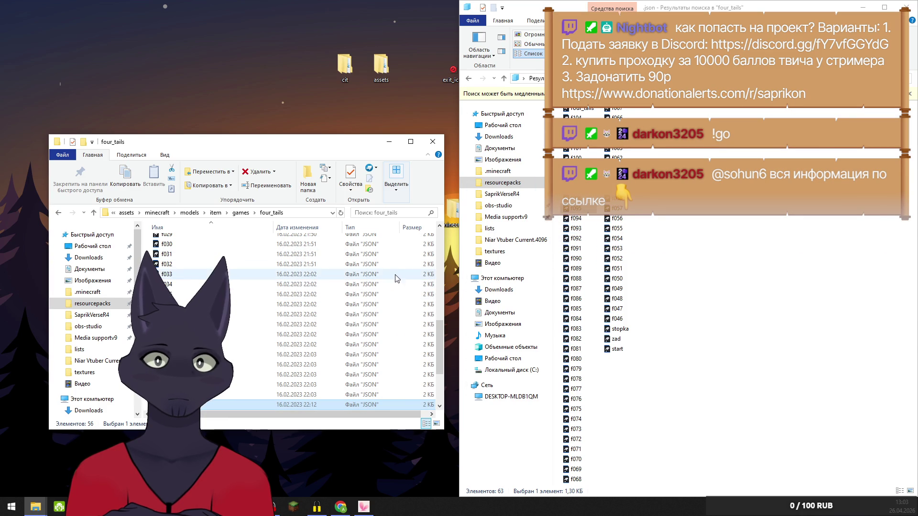
pyautogui.moveTo(572, 213); pyautogui.dragTo(377, 280)
pyautogui.moveTo(576, 228)
pyautogui.mouseDown()
pyautogui.moveTo(540, 203)
pyautogui.moveTo(348, 277)
pyautogui.mouseUp()
pyautogui.moveTo(570, 242); pyautogui.dragTo(330, 283)
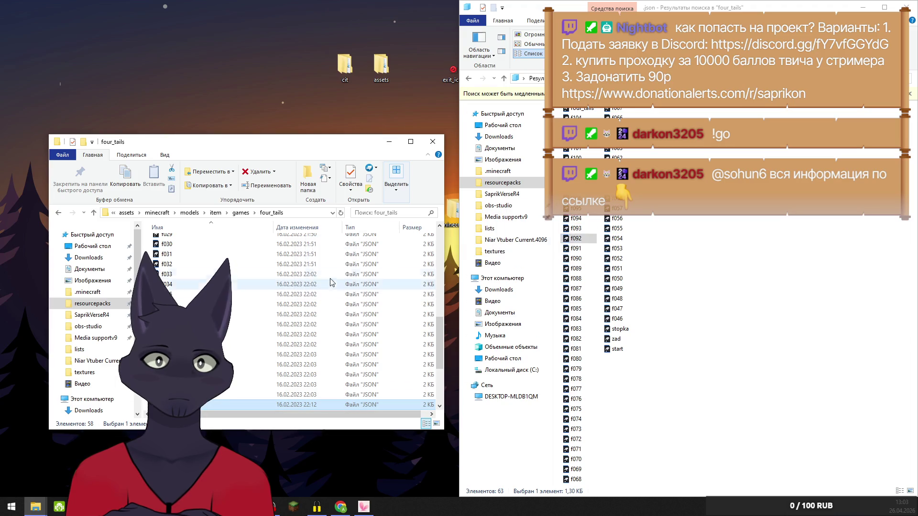
pyautogui.moveTo(576, 248)
pyautogui.mouseDown()
pyautogui.moveTo(378, 279)
pyautogui.moveTo(545, 229)
pyautogui.moveTo(344, 282)
pyautogui.mouseUp()
pyautogui.moveTo(576, 268); pyautogui.dragTo(335, 295)
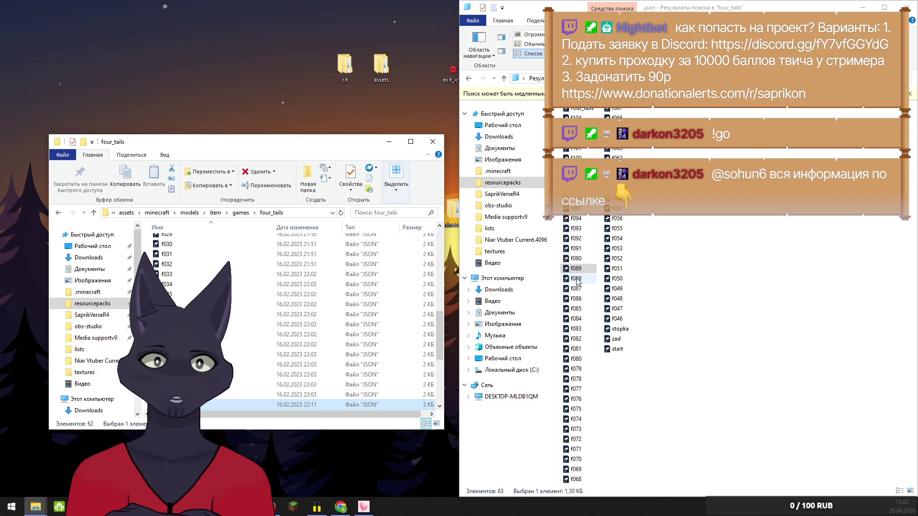
pyautogui.moveTo(576, 281); pyautogui.dragTo(326, 312)
pyautogui.moveTo(577, 291)
pyautogui.mouseDown()
pyautogui.moveTo(301, 349)
pyautogui.moveTo(291, 406)
pyautogui.moveTo(440, 287)
pyautogui.mouseUp()
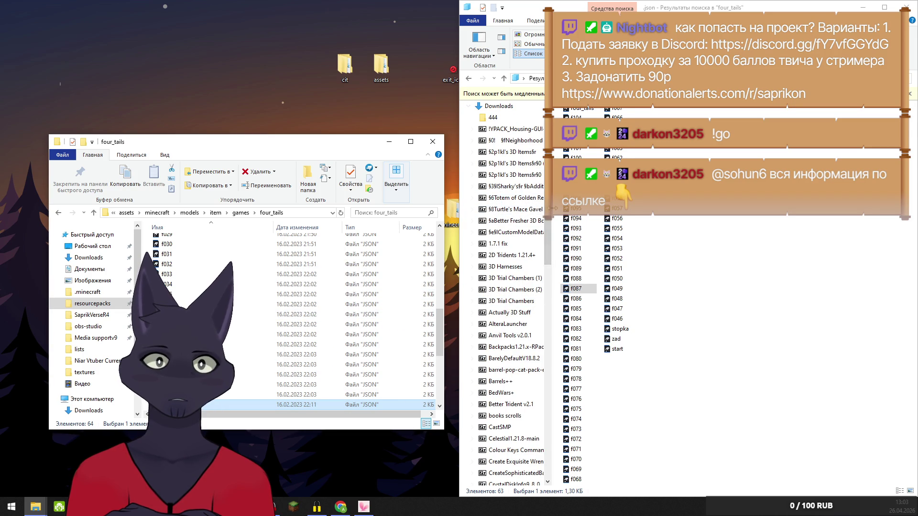
# Narrow the folder tree and move f086 through about f081 into models four_tails
pyautogui.moveTo(553, 208); pyautogui.dragTo(485, 217)
pyautogui.moveTo(510, 299); pyautogui.dragTo(310, 294)
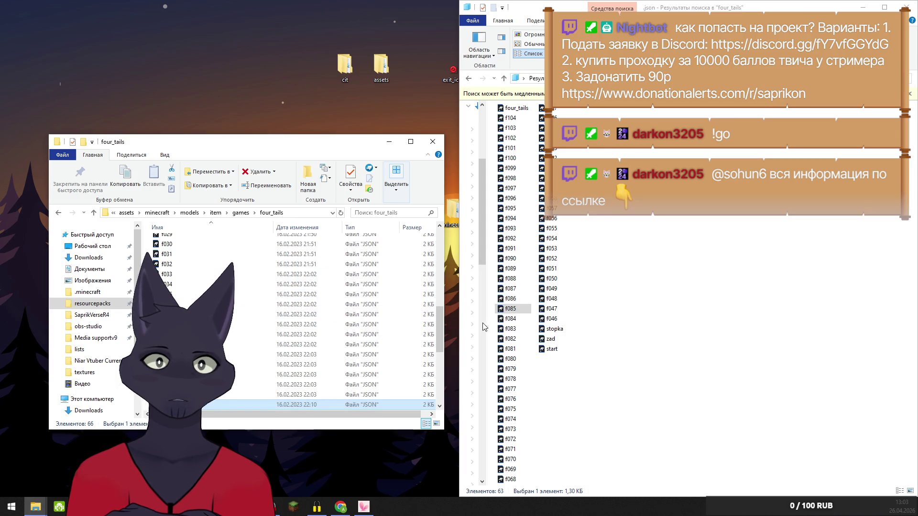
pyautogui.moveTo(507, 321); pyautogui.dragTo(302, 312)
pyautogui.keyDown('ctrl'); pyautogui.moveTo(523, 331); pyautogui.dragTo(341, 324); pyautogui.keyUp('ctrl')
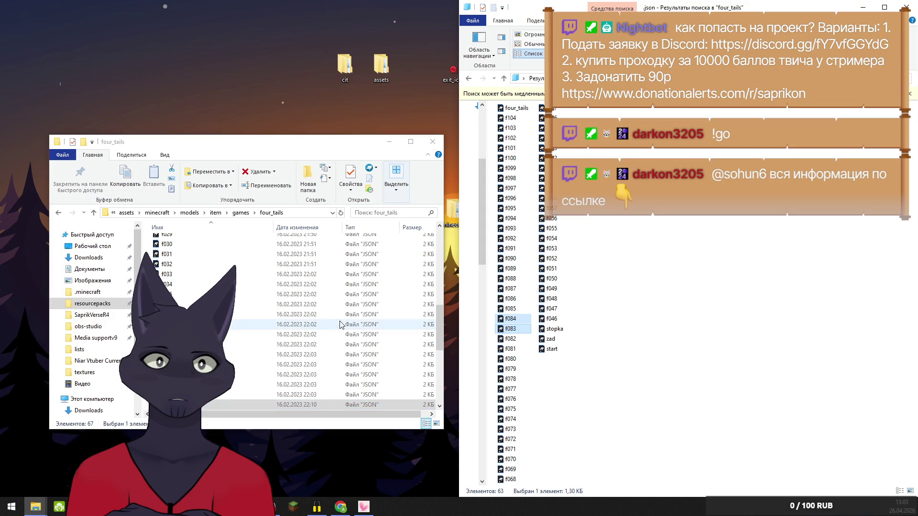
pyautogui.moveTo(507, 332); pyautogui.dragTo(411, 318)
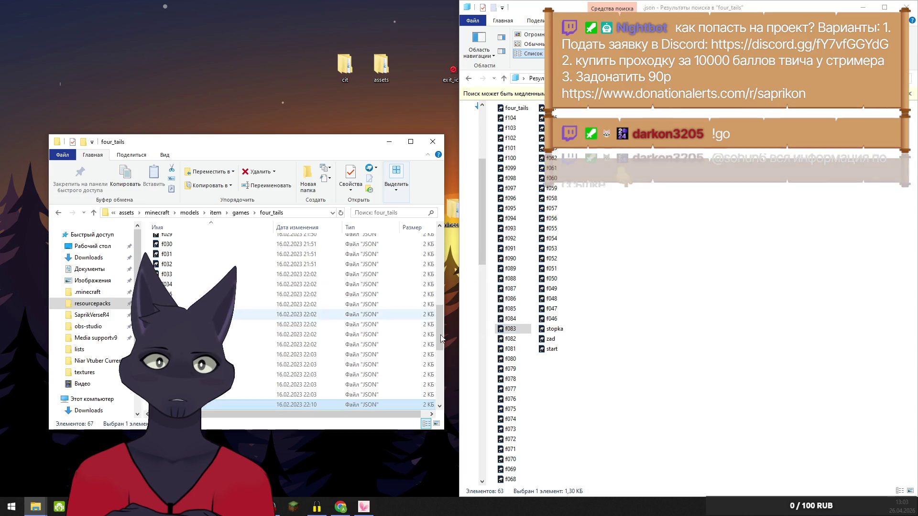
pyautogui.moveTo(510, 338)
pyautogui.mouseDown()
pyautogui.moveTo(411, 319)
pyautogui.moveTo(335, 317)
pyautogui.mouseUp()
# Move the remaining JSON models, f080 down to f074, into models four_tails
pyautogui.click(509, 359)
pyautogui.moveTo(509, 369)
pyautogui.mouseDown()
pyautogui.moveTo(522, 369)
pyautogui.moveTo(320, 346)
pyautogui.moveTo(410, 357)
pyautogui.mouseUp()
pyautogui.moveTo(511, 383); pyautogui.dragTo(306, 366)
pyautogui.moveTo(509, 402); pyautogui.dragTo(305, 366)
pyautogui.moveTo(505, 412); pyautogui.dragTo(342, 366)
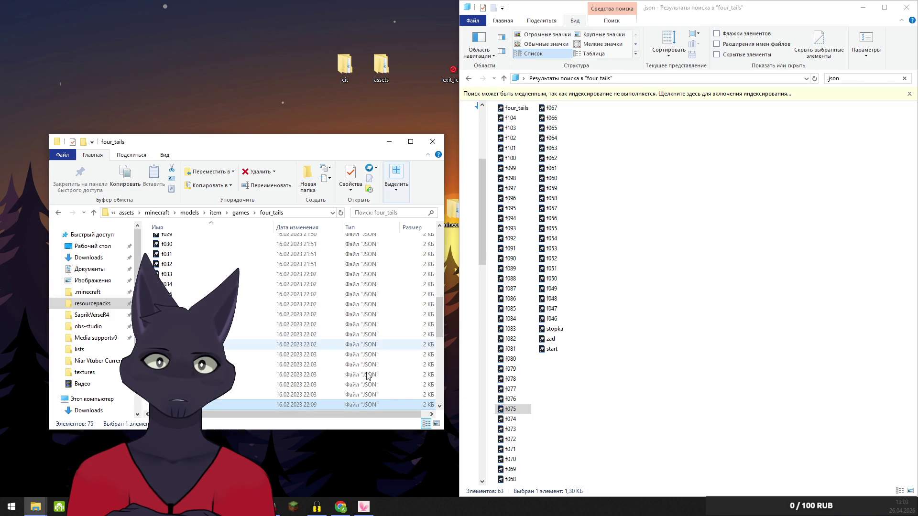
pyautogui.moveTo(521, 422); pyautogui.dragTo(298, 353)
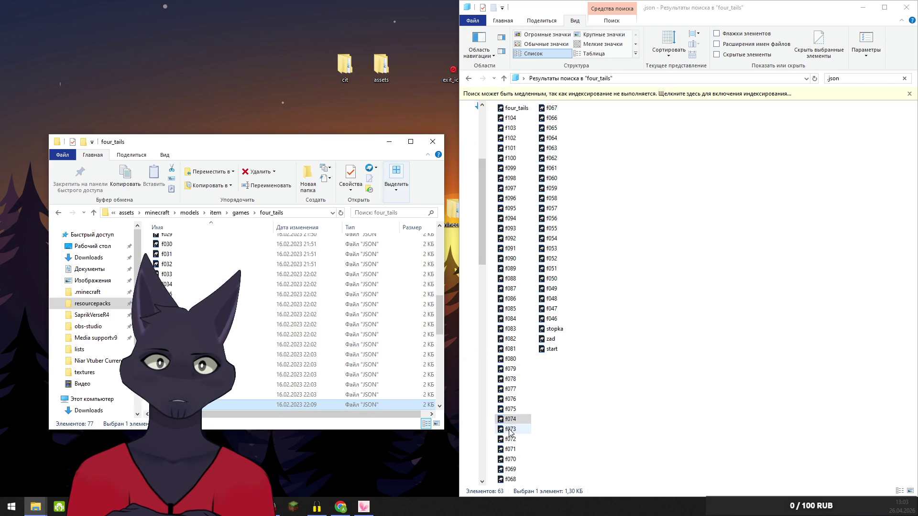
# Move the JSON model files f073 through f062 into the models four_tails folder
pyautogui.moveTo(511, 432); pyautogui.dragTo(298, 340)
pyautogui.moveTo(510, 442)
pyautogui.mouseDown()
pyautogui.moveTo(363, 363)
pyautogui.moveTo(334, 376)
pyautogui.moveTo(497, 430)
pyautogui.moveTo(335, 368)
pyautogui.mouseUp()
pyautogui.moveTo(512, 463); pyautogui.dragTo(333, 360)
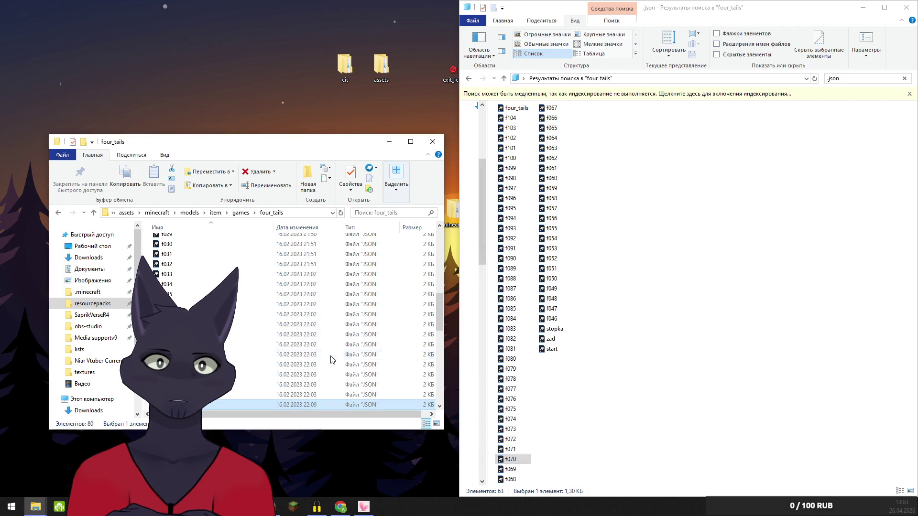
pyautogui.moveTo(516, 471)
pyautogui.mouseDown()
pyautogui.moveTo(335, 404)
pyautogui.moveTo(334, 348)
pyautogui.mouseUp()
pyautogui.moveTo(510, 479); pyautogui.dragTo(336, 353)
pyautogui.moveTo(549, 111)
pyautogui.mouseDown()
pyautogui.moveTo(363, 222)
pyautogui.moveTo(361, 279)
pyautogui.mouseUp()
pyautogui.moveTo(553, 119); pyautogui.dragTo(337, 311)
pyautogui.moveTo(552, 133)
pyautogui.mouseDown()
pyautogui.moveTo(363, 285)
pyautogui.moveTo(545, 143)
pyautogui.moveTo(334, 264)
pyautogui.mouseUp()
pyautogui.moveTo(550, 152); pyautogui.dragTo(354, 283)
pyautogui.moveTo(540, 160); pyautogui.dragTo(408, 265)
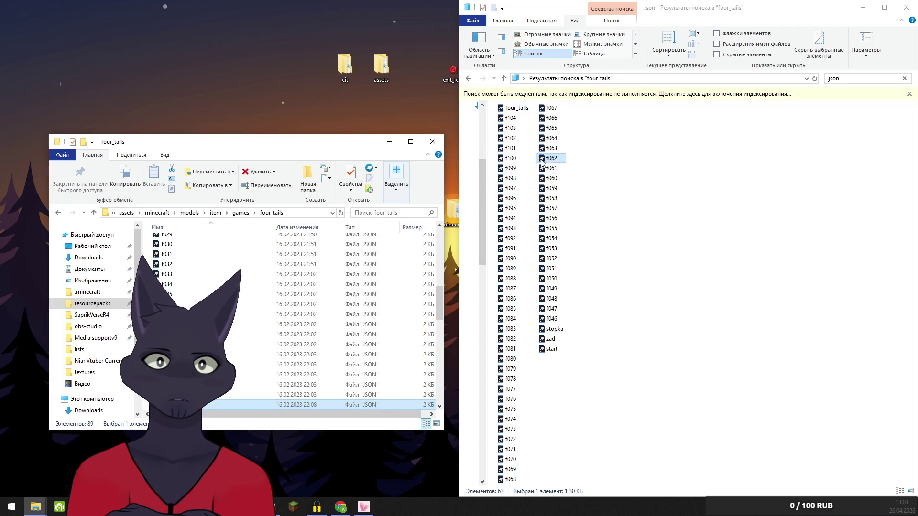
# Move the JSON model files f061 through f046 into the models four_tails folder
pyautogui.moveTo(554, 173); pyautogui.dragTo(355, 311)
pyautogui.moveTo(552, 181); pyautogui.dragTo(414, 250)
pyautogui.moveTo(554, 193)
pyautogui.mouseDown()
pyautogui.moveTo(358, 282)
pyautogui.moveTo(497, 206)
pyautogui.moveTo(356, 314)
pyautogui.mouseUp()
pyautogui.moveTo(550, 209); pyautogui.dragTo(368, 296)
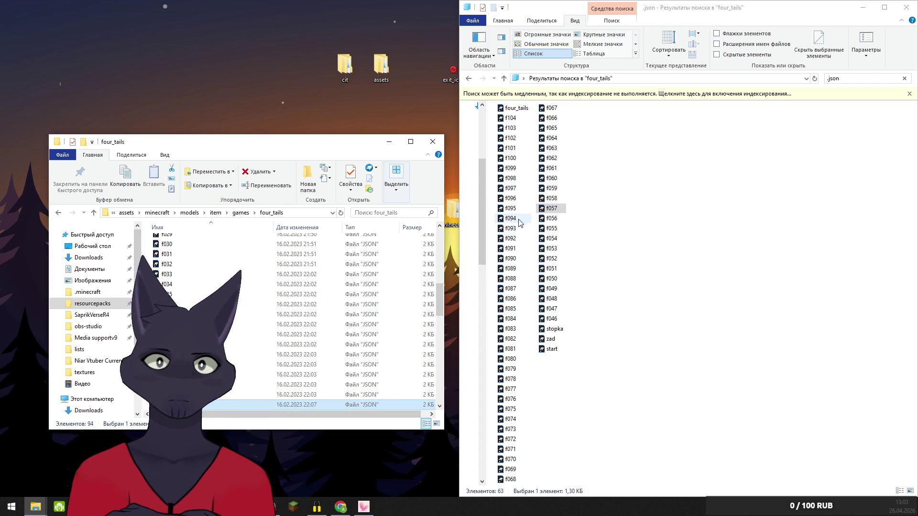
pyautogui.moveTo(546, 220); pyautogui.dragTo(359, 278)
pyautogui.moveTo(552, 239); pyautogui.dragTo(415, 254)
pyautogui.moveTo(552, 261)
pyautogui.mouseDown()
pyautogui.moveTo(363, 286)
pyautogui.moveTo(545, 270)
pyautogui.moveTo(364, 297)
pyautogui.mouseUp()
pyautogui.moveTo(553, 280); pyautogui.dragTo(363, 299)
pyautogui.moveTo(550, 289)
pyautogui.mouseDown()
pyautogui.moveTo(363, 299)
pyautogui.moveTo(549, 300)
pyautogui.moveTo(363, 299)
pyautogui.mouseUp()
pyautogui.moveTo(550, 309); pyautogui.dragTo(319, 302)
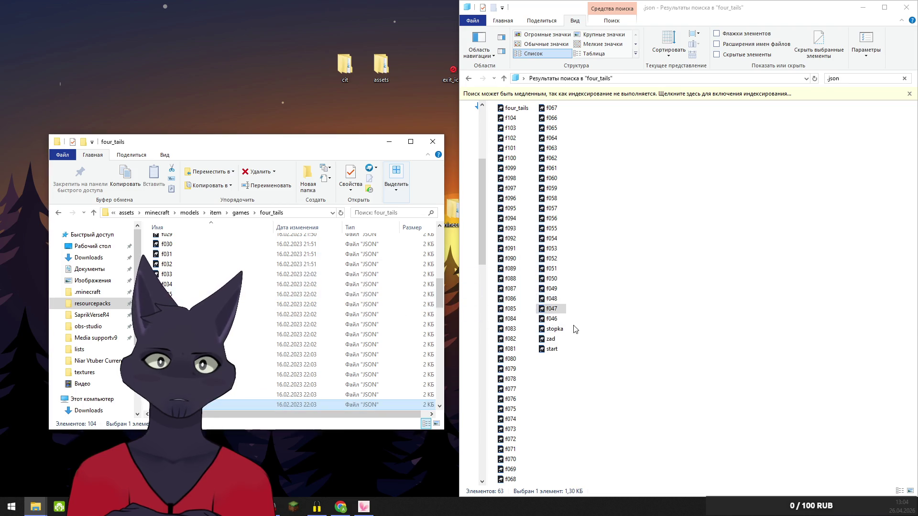
pyautogui.moveTo(552, 319); pyautogui.dragTo(297, 285)
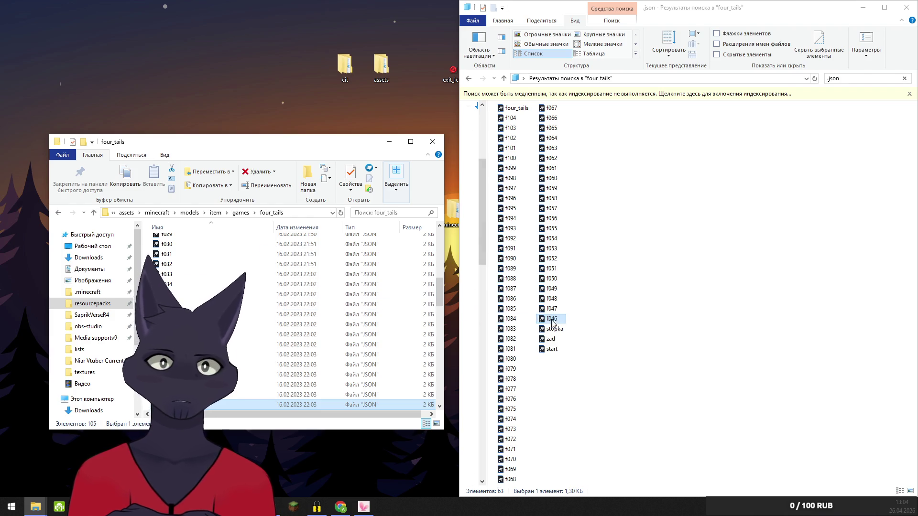
# Add the stopka, start and four_tails model files to the folder, then clear the .json search
pyautogui.moveTo(554, 333); pyautogui.dragTo(266, 294)
pyautogui.click(551, 341)
pyautogui.moveTo(551, 349); pyautogui.dragTo(296, 306)
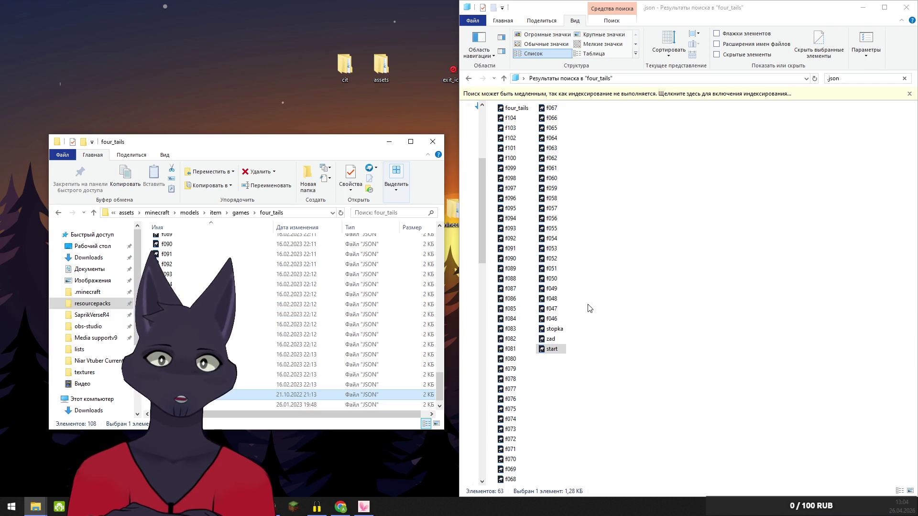
pyautogui.moveTo(514, 108)
pyautogui.mouseDown()
pyautogui.moveTo(287, 254)
pyautogui.moveTo(297, 289)
pyautogui.mouseUp()
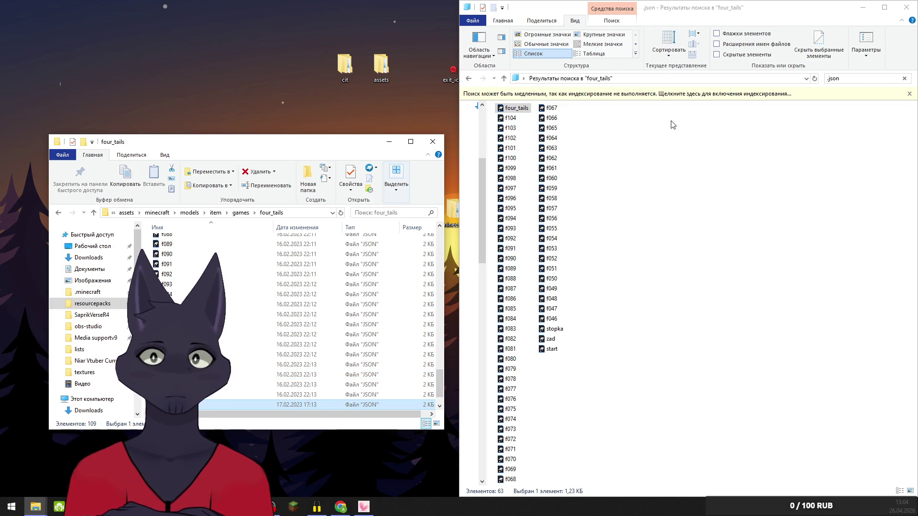
pyautogui.click(904, 78)
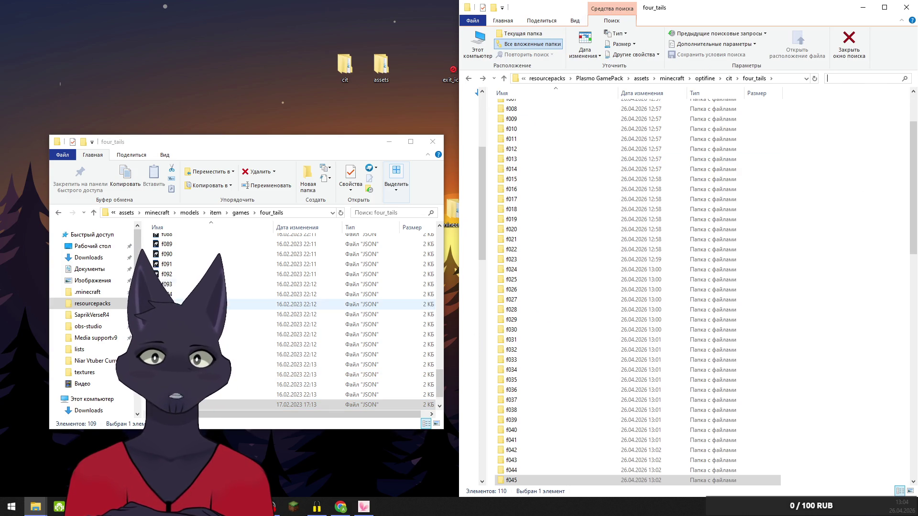
# Cancel the accidental rename, climb up to the pack's minecraft folder and open textures/block
pyautogui.moveTo(433, 388)
pyautogui.mouseDown()
pyautogui.moveTo(455, 230)
pyautogui.moveTo(452, 392)
pyautogui.mouseUp()
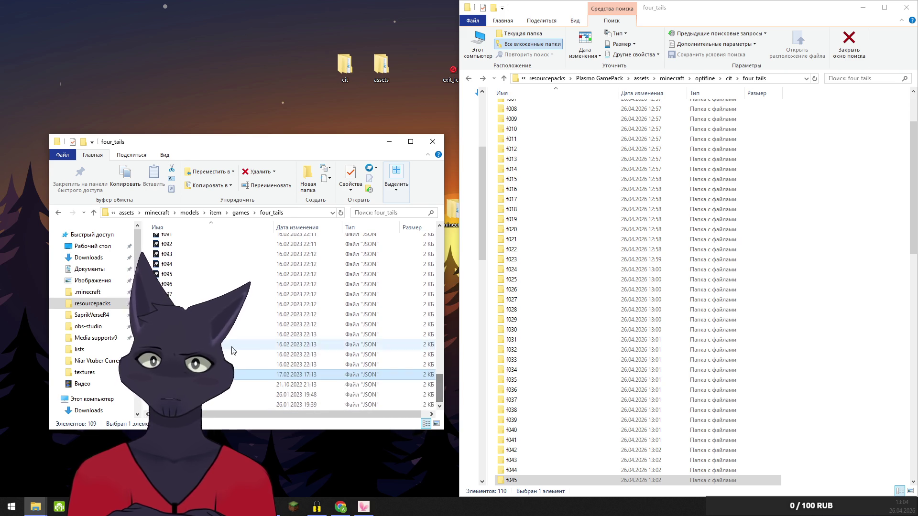
pyautogui.click(297, 375)
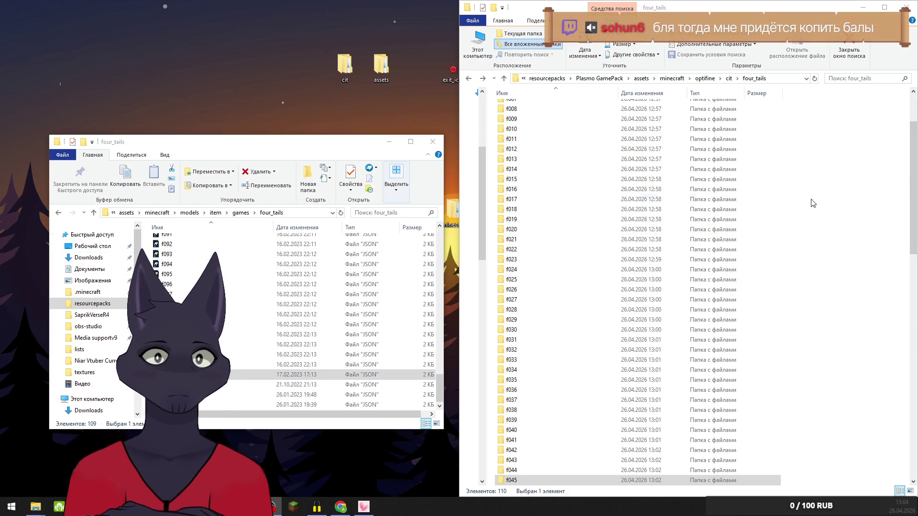
pyautogui.click(729, 79)
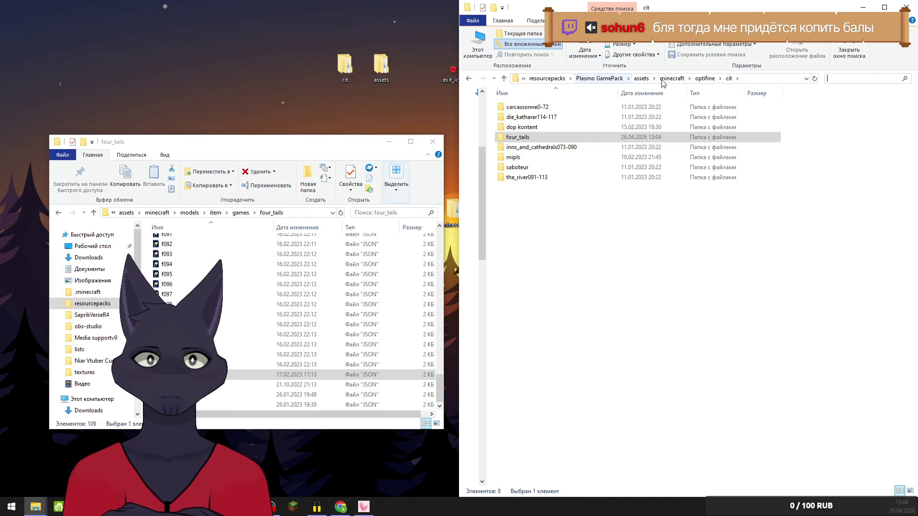
pyautogui.click(703, 79)
pyautogui.click(717, 79)
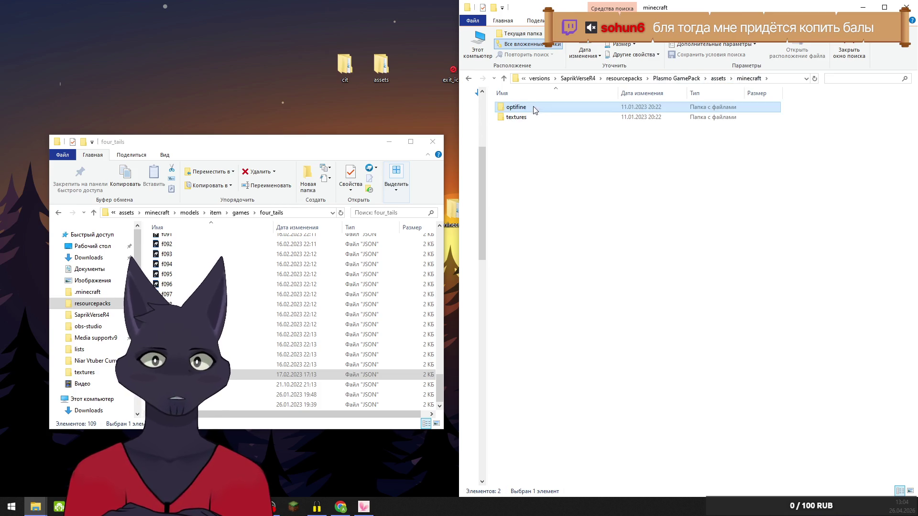
pyautogui.doubleClick(516, 117)
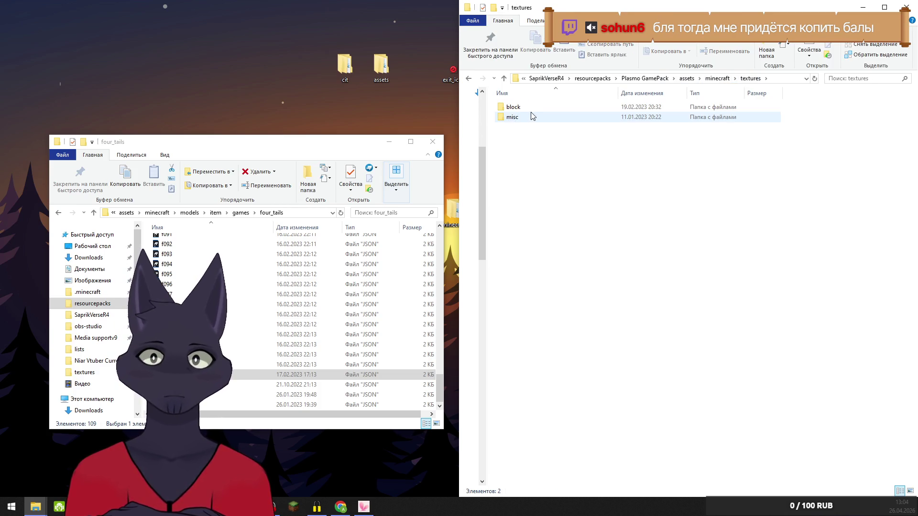
pyautogui.doubleClick(513, 107)
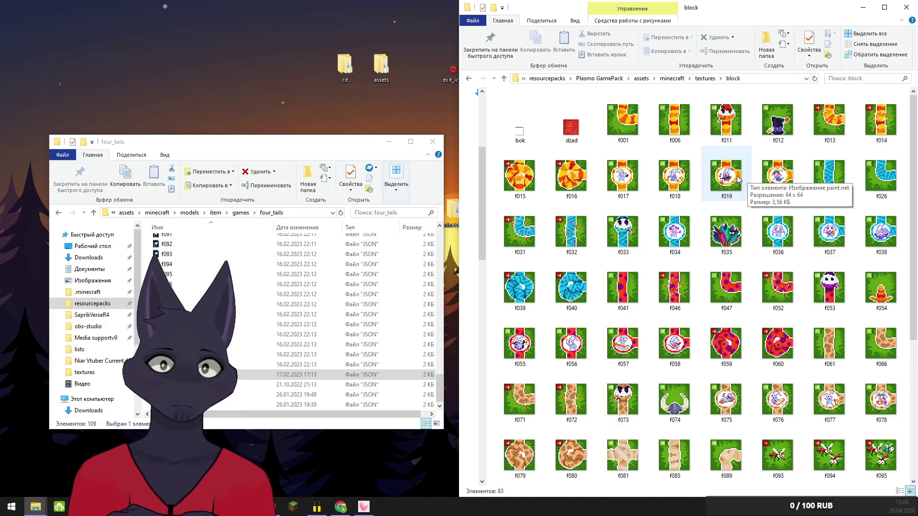
# Browse the block tile images, inspecting bok, dzad and f001, then return to the games folder
pyautogui.scroll(-5, 705, 286)
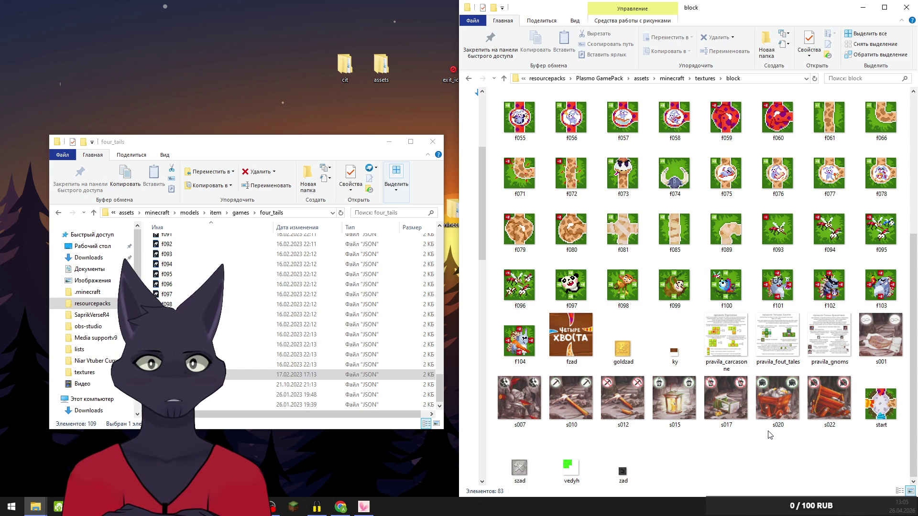
pyautogui.scroll(3, 710, 332)
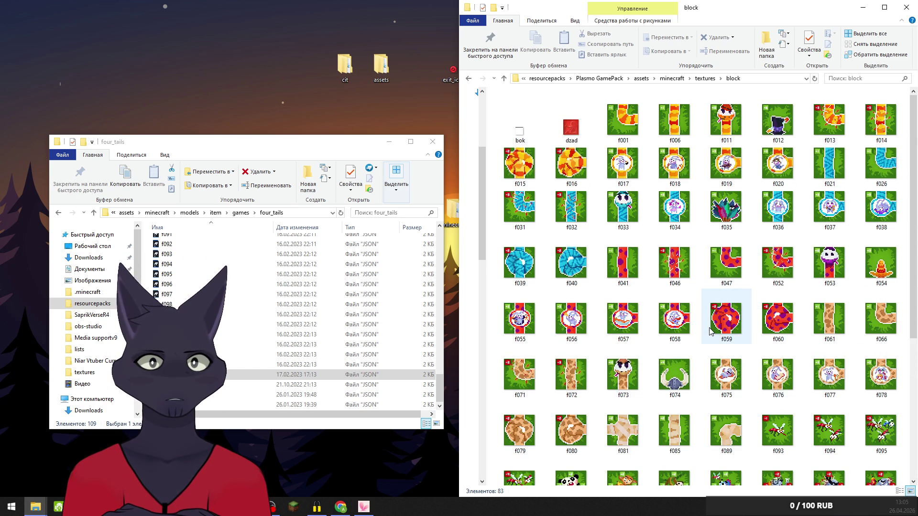
pyautogui.scroll(-3, 709, 330)
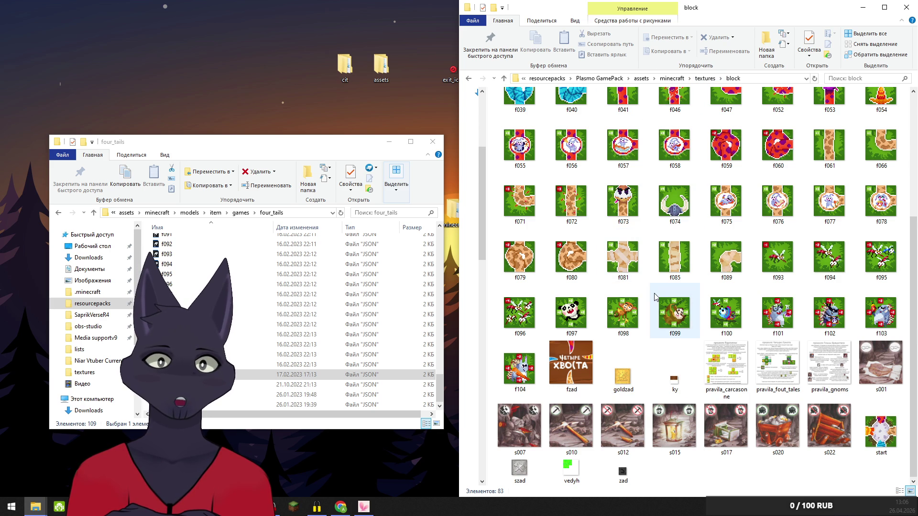
pyautogui.scroll(3, 602, 280)
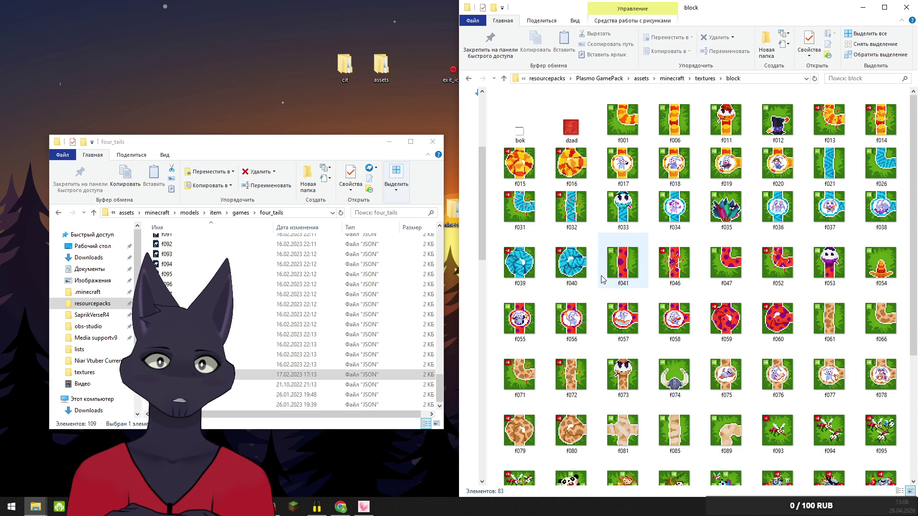
pyautogui.click(519, 129)
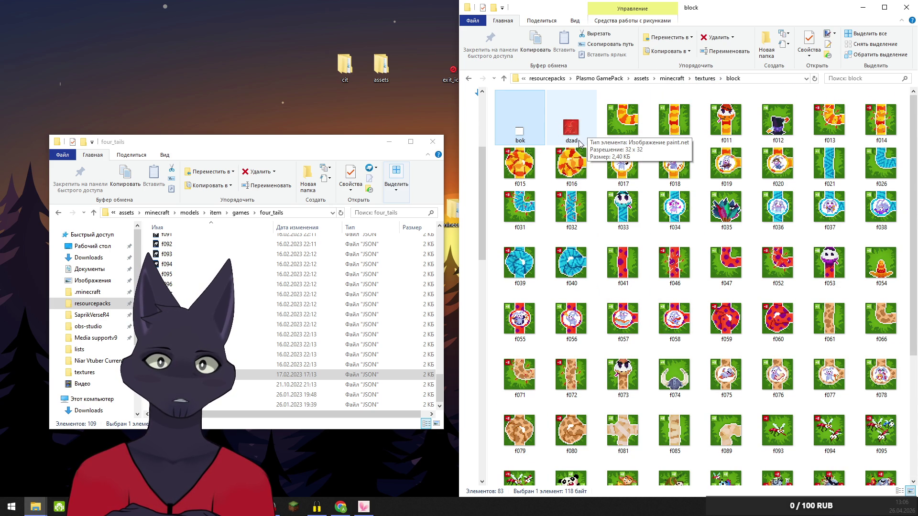
pyautogui.click(572, 127)
pyautogui.click(623, 127)
pyautogui.scroll(-3, 674, 311)
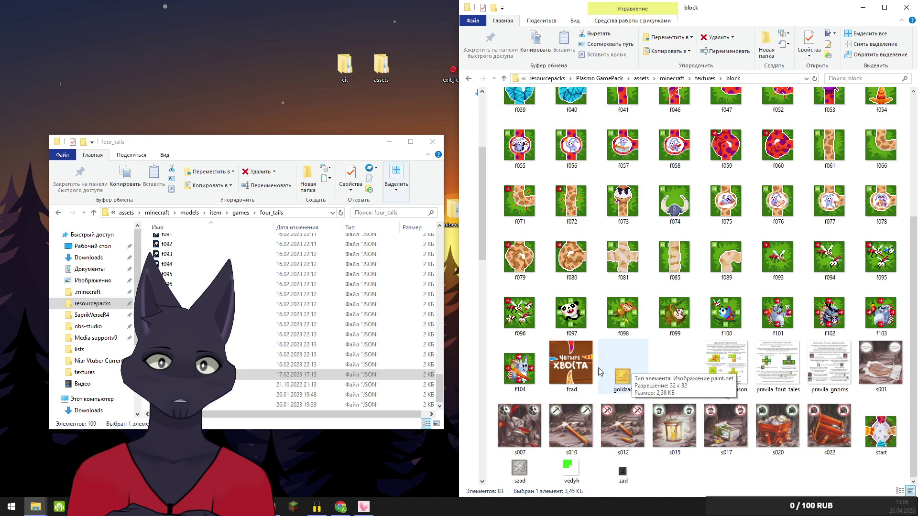
pyautogui.click(240, 212)
# Go to the CubeVerseR47 pack's minecraft/textures/item/games folder
pyautogui.click(110, 261)
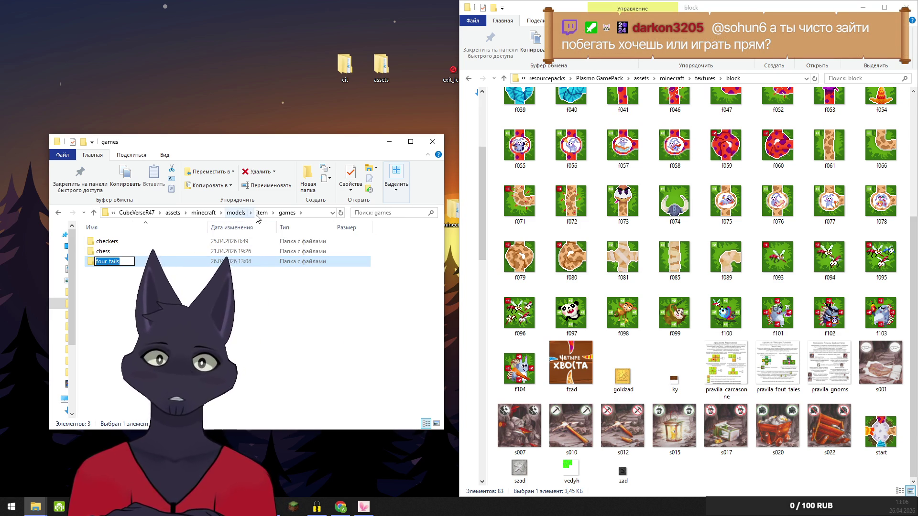
pyautogui.click(209, 216)
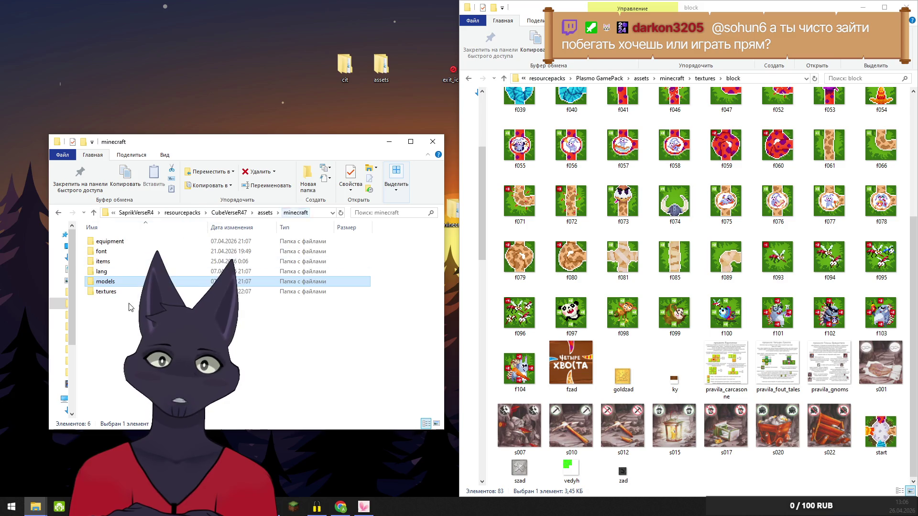
pyautogui.doubleClick(102, 282)
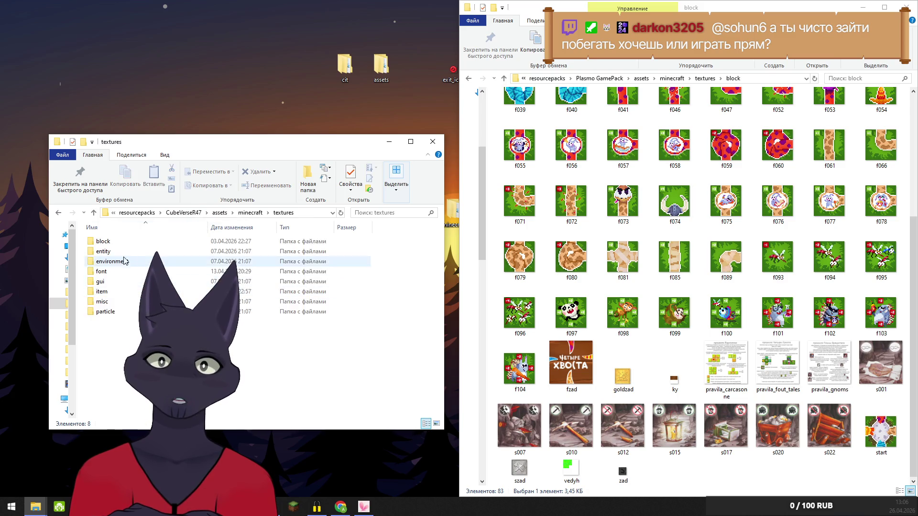
pyautogui.click(105, 294)
pyautogui.doubleClick(105, 293)
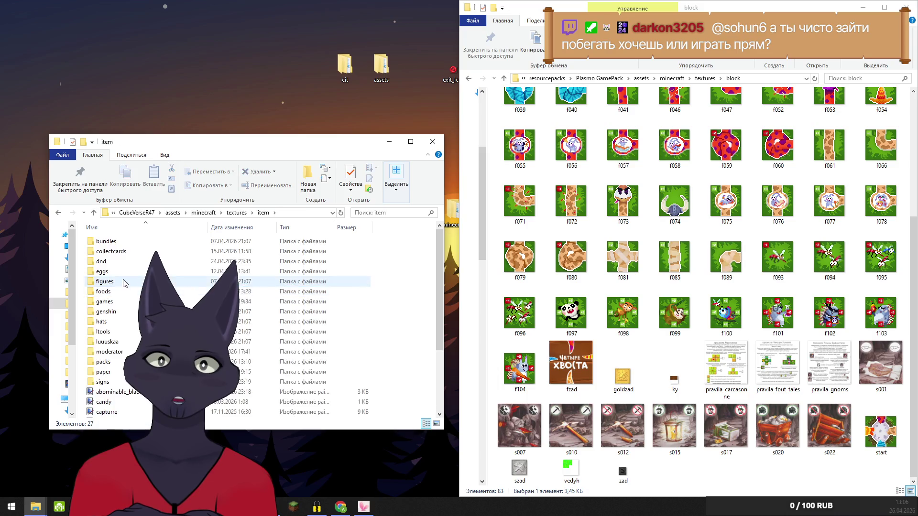
pyautogui.doubleClick(119, 281)
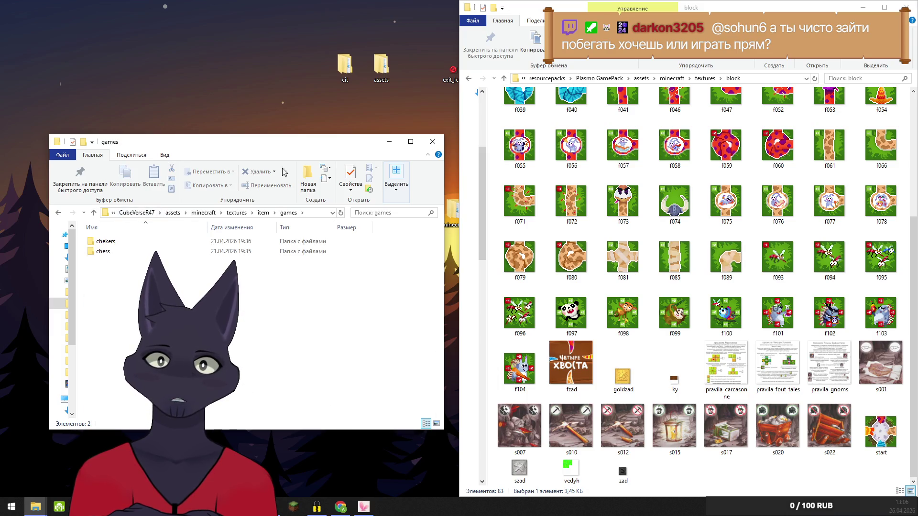
# Create a new folder named four_tails in games and select the block tiles through fzad
pyautogui.hotkey('ctrl', 'shift', 'n')
pyautogui.write('four_tails')
pyautogui.press('Return')
pyautogui.press('Return')
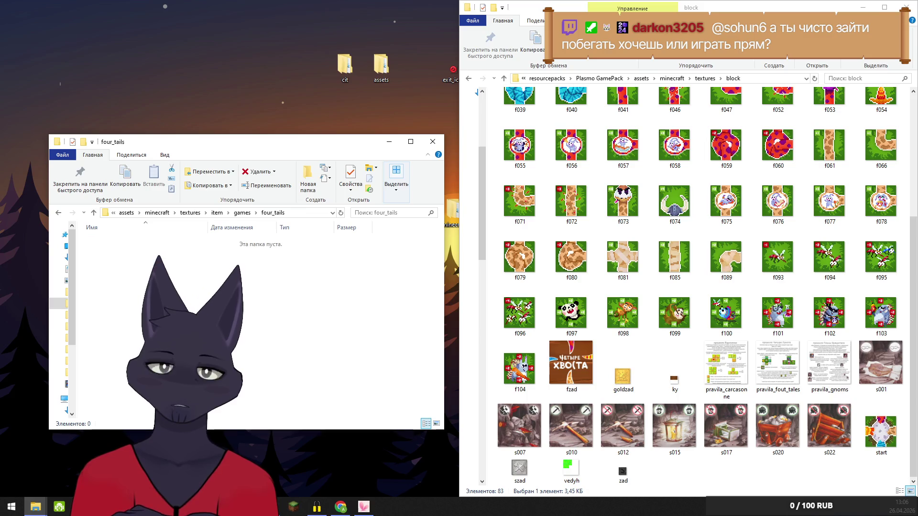
pyautogui.scroll(3, 627, 201)
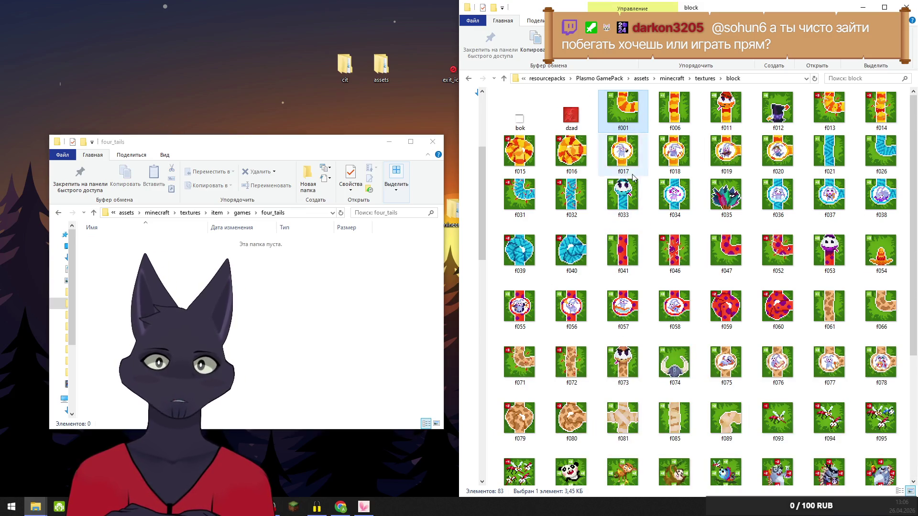
pyautogui.scroll(-3, 602, 263)
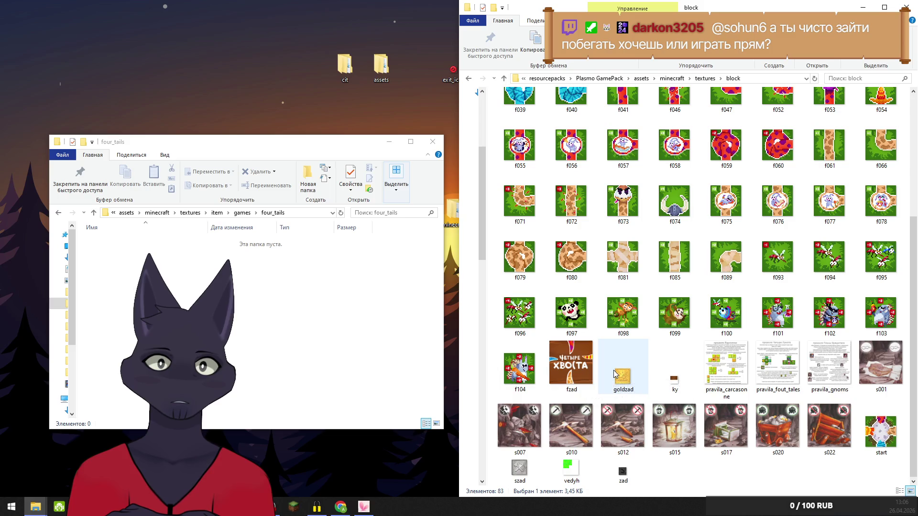
pyautogui.keyDown('shift'); pyautogui.click(568, 366); pyautogui.keyUp('shift')
# Move the 64 tile textures and the start image from block into the four_tails textures folder
pyautogui.moveTo(567, 366)
pyautogui.mouseDown()
pyautogui.moveTo(252, 325)
pyautogui.moveTo(254, 334)
pyautogui.mouseUp()
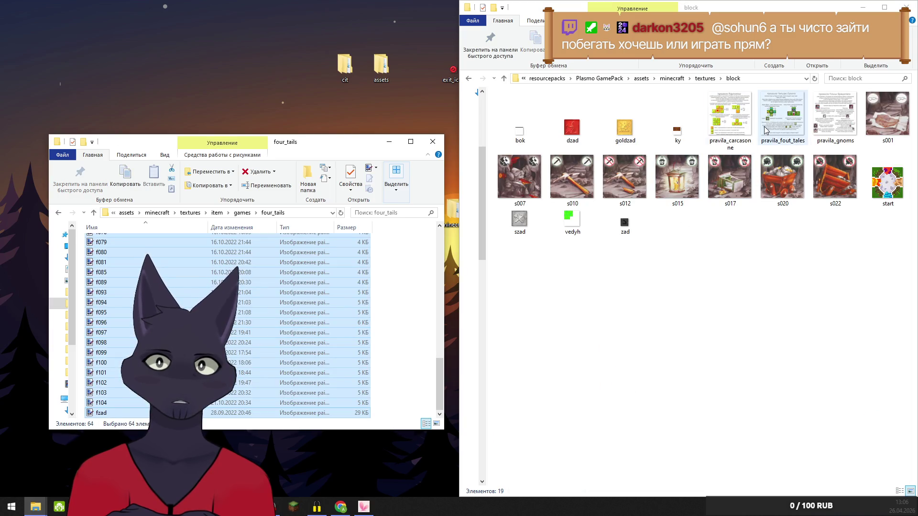
pyautogui.moveTo(900, 190)
pyautogui.mouseDown()
pyautogui.moveTo(403, 297)
pyautogui.moveTo(407, 318)
pyautogui.mouseUp()
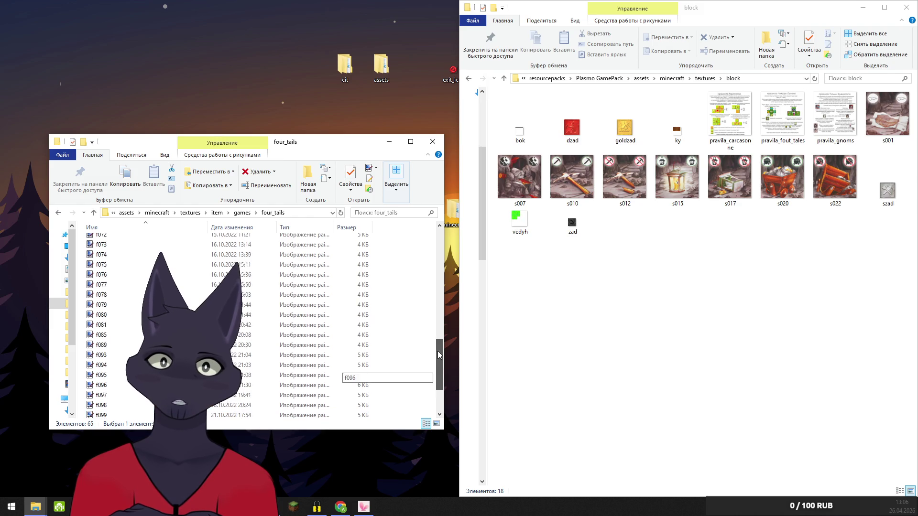
pyautogui.click(241, 212)
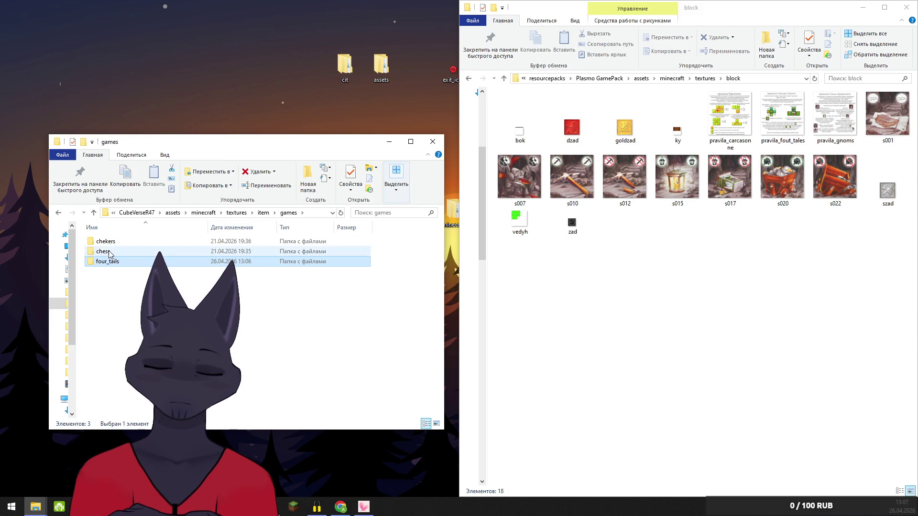
# Climb from games through item to the minecraft folder and open models
pyautogui.click(263, 214)
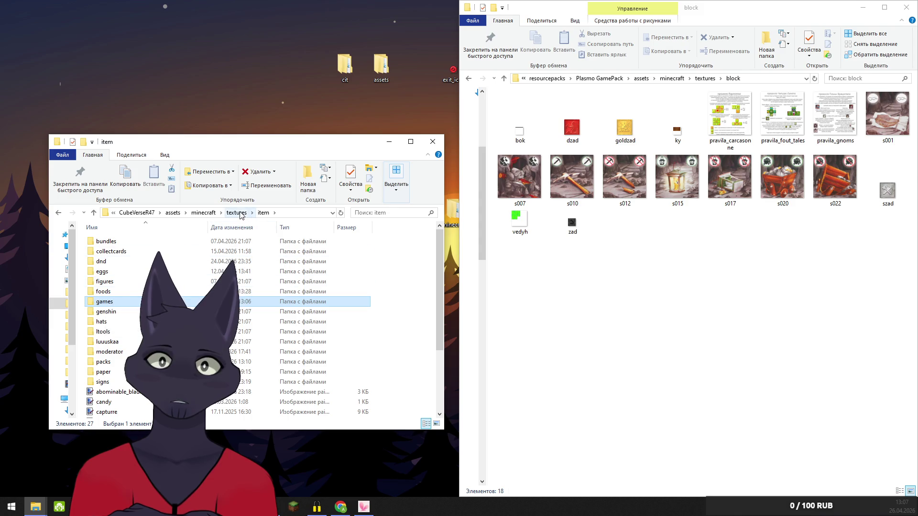
pyautogui.click(203, 213)
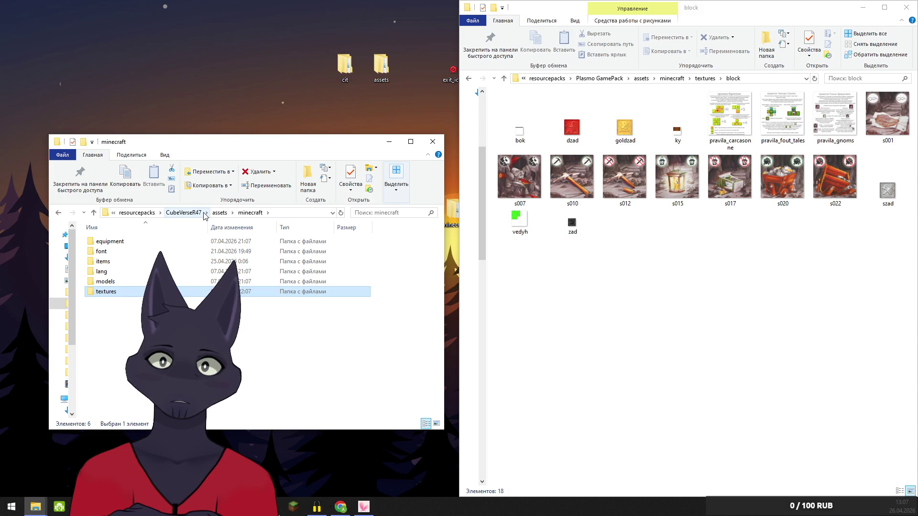
pyautogui.doubleClick(106, 282)
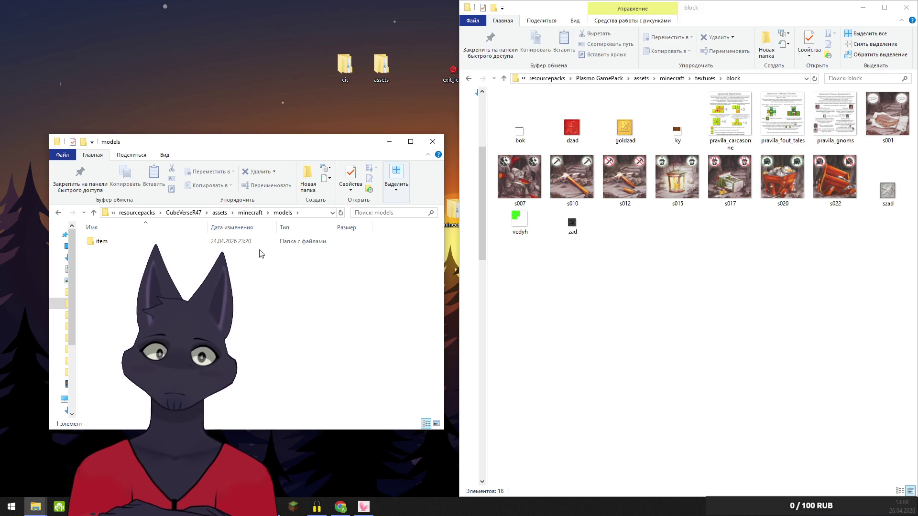
# Open models/item/games/four_tails and scroll through its 109 JSON model files
pyautogui.doubleClick(100, 241)
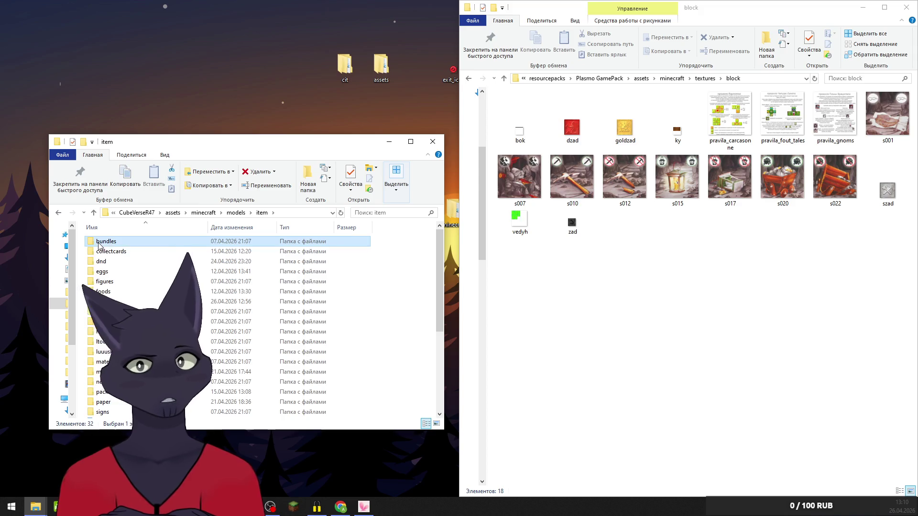
pyautogui.doubleClick(102, 302)
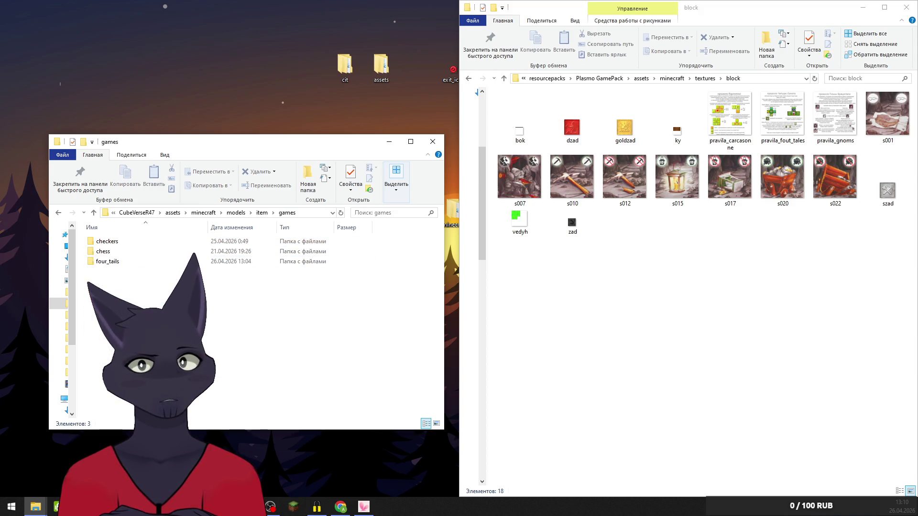
pyautogui.doubleClick(108, 262)
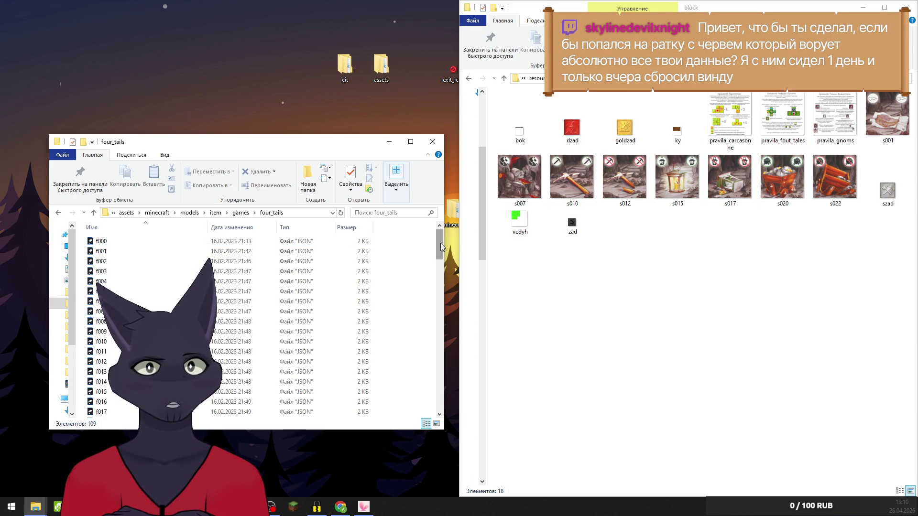
pyautogui.moveTo(441, 242); pyautogui.dragTo(440, 413)
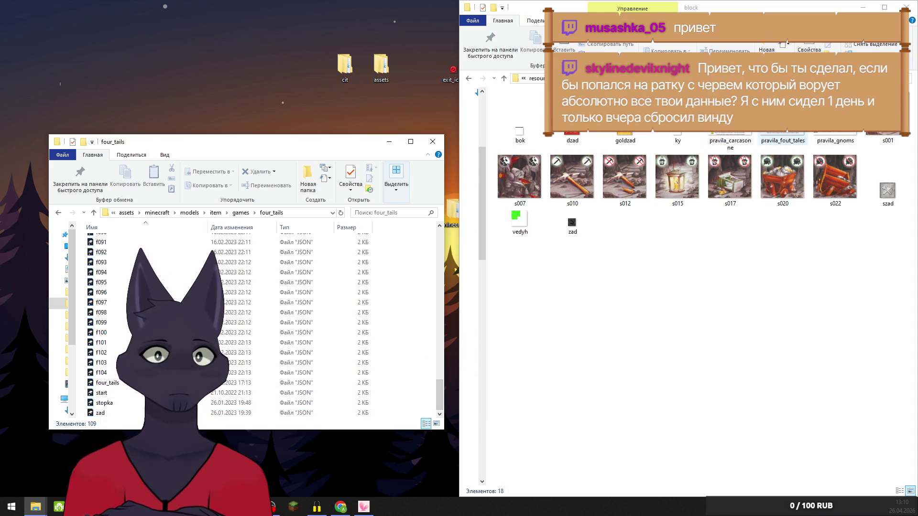
# Go back up to minecraft, open textures/item and select the games folder
pyautogui.click(157, 213)
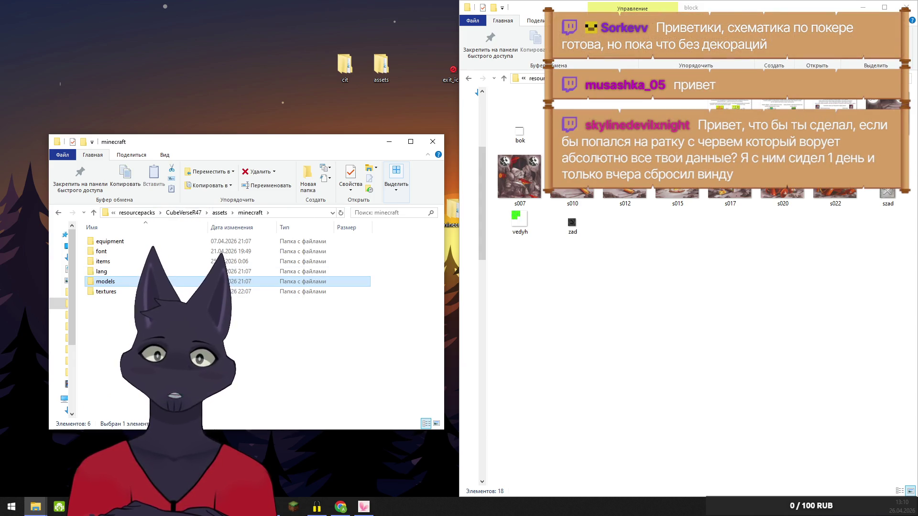
pyautogui.doubleClick(108, 291)
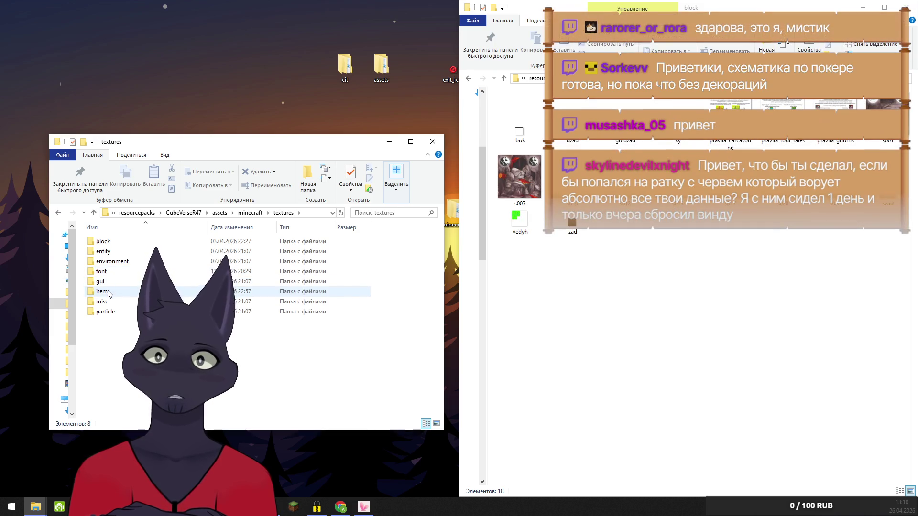
pyautogui.doubleClick(109, 292)
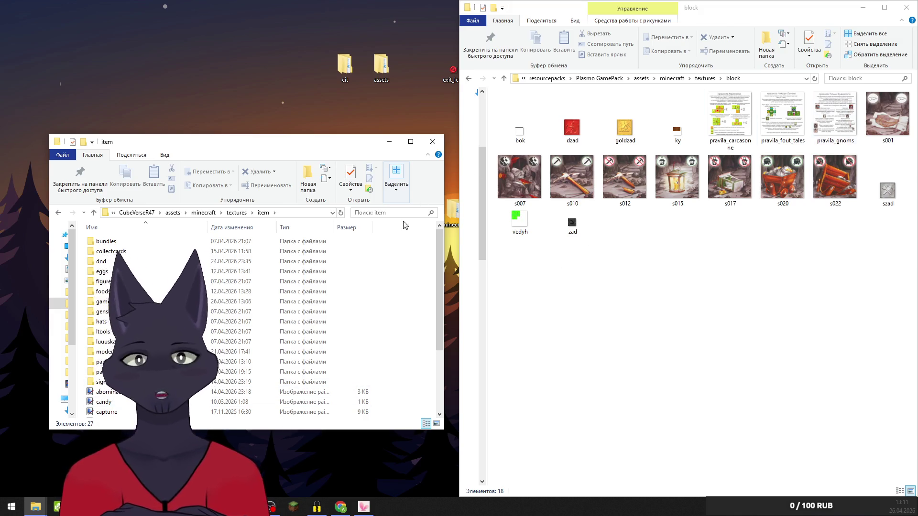
pyautogui.click(112, 304)
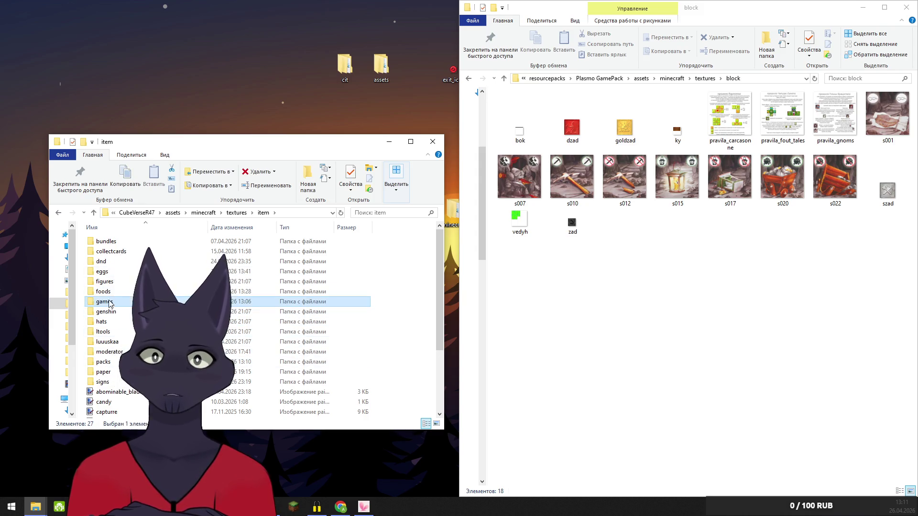
# Open the games folder, preview pravila_gnoms in paint.net, then open the four_tails textures folder
pyautogui.doubleClick(92, 305)
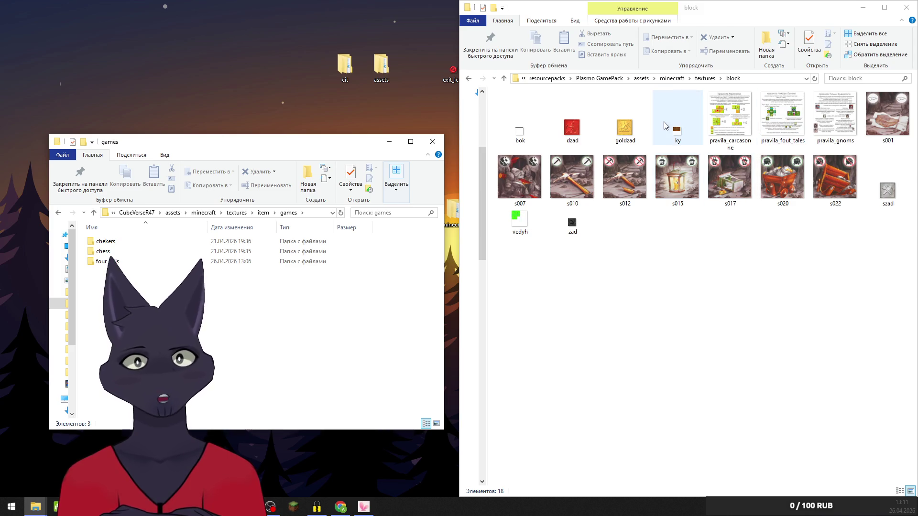
pyautogui.doubleClick(836, 115)
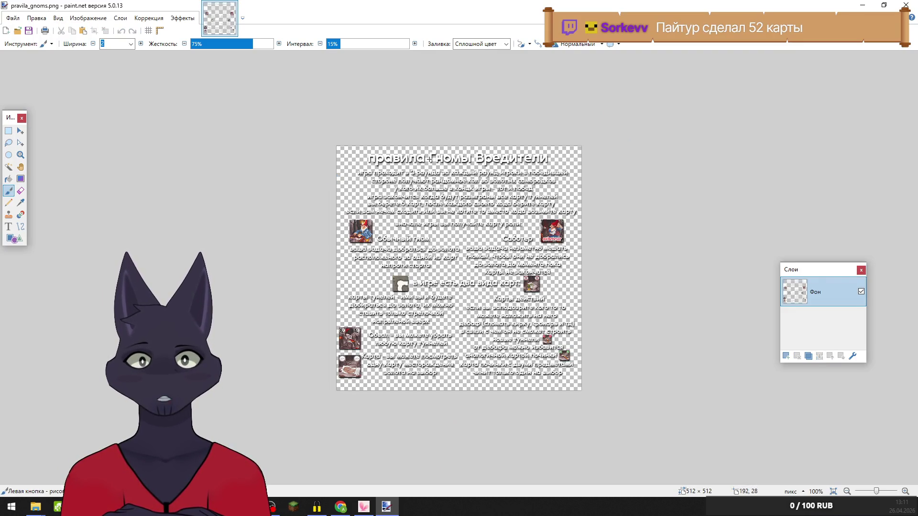
pyautogui.click(905, 5)
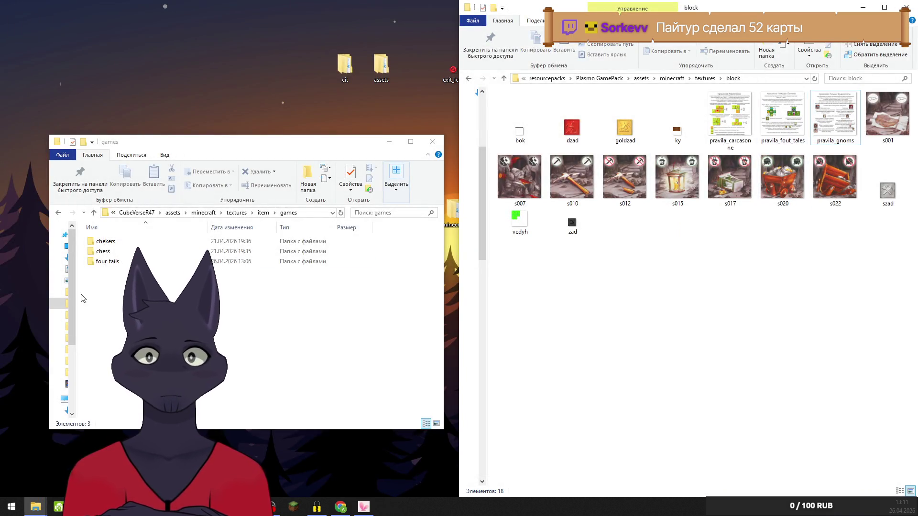
pyautogui.doubleClick(118, 262)
# Move pravila_fout_tales from block into four_tails, then go up to the GamePack textures folder
pyautogui.moveTo(783, 115); pyautogui.dragTo(252, 282)
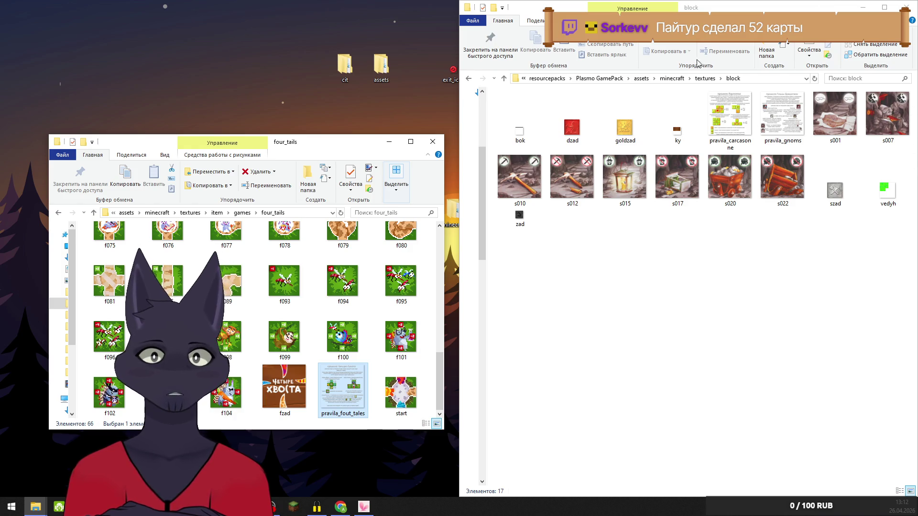
pyautogui.click(655, 299)
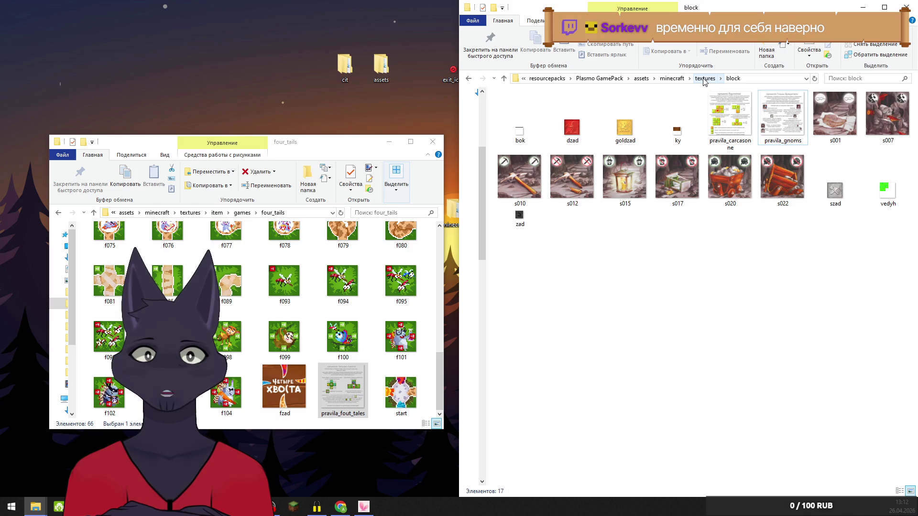
pyautogui.click(703, 80)
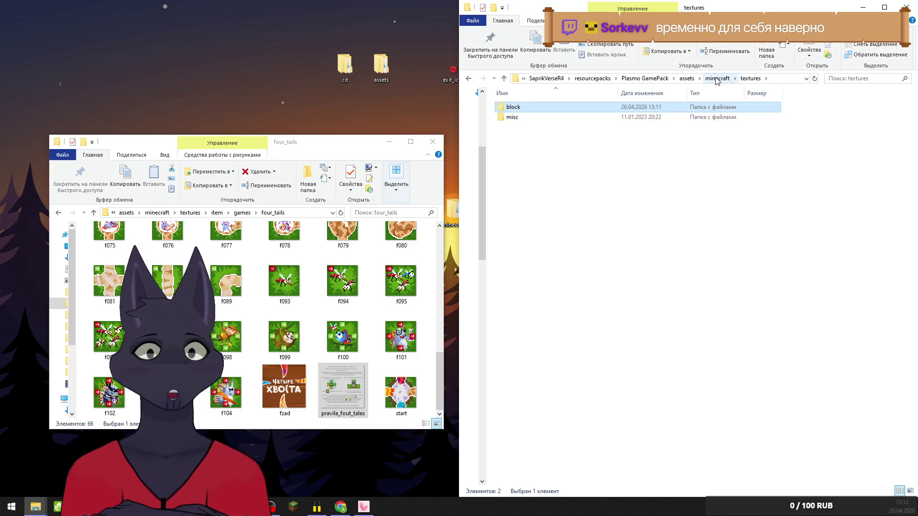
# Go up through games to minecraft and open the CubeVerseR47 models folder
pyautogui.click(242, 213)
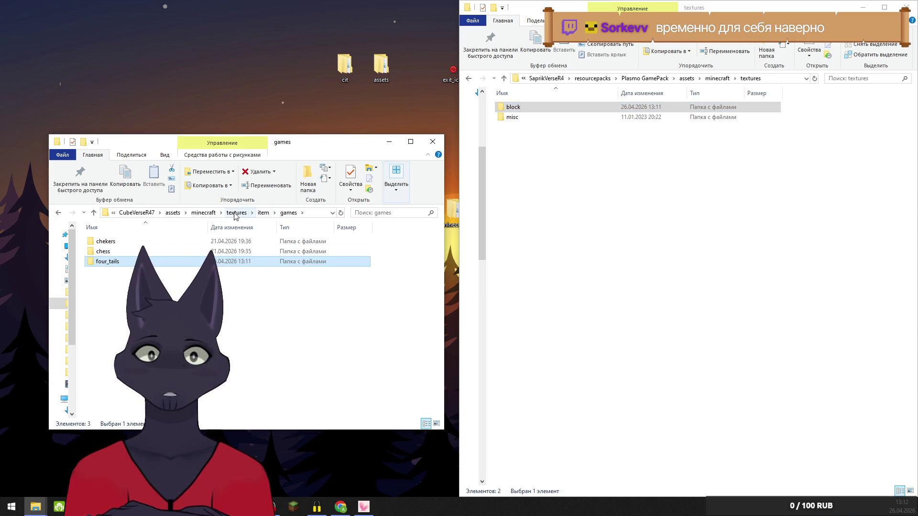
pyautogui.click(204, 212)
pyautogui.doubleClick(111, 286)
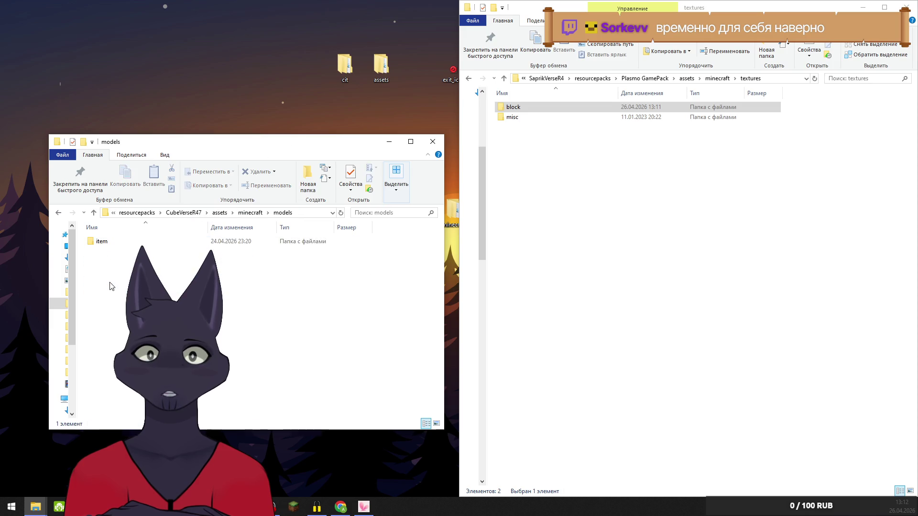
# Open models/item, showing its 32 subfolders such as bundles, games and paper
pyautogui.doubleClick(106, 242)
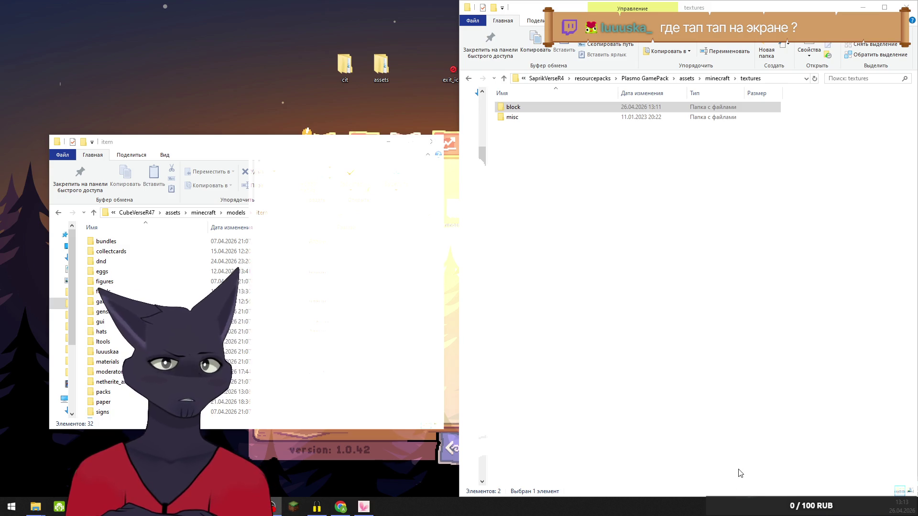
# Un-snap the GamePack textures window from the right half to a smaller size
pyautogui.moveTo(794, 6)
pyautogui.mouseDown()
pyautogui.moveTo(403, 52)
pyautogui.moveTo(417, 74)
pyautogui.moveTo(645, 100)
pyautogui.mouseUp()
# Select the desktop pet and open its game menu book
pyautogui.click(715, 481)
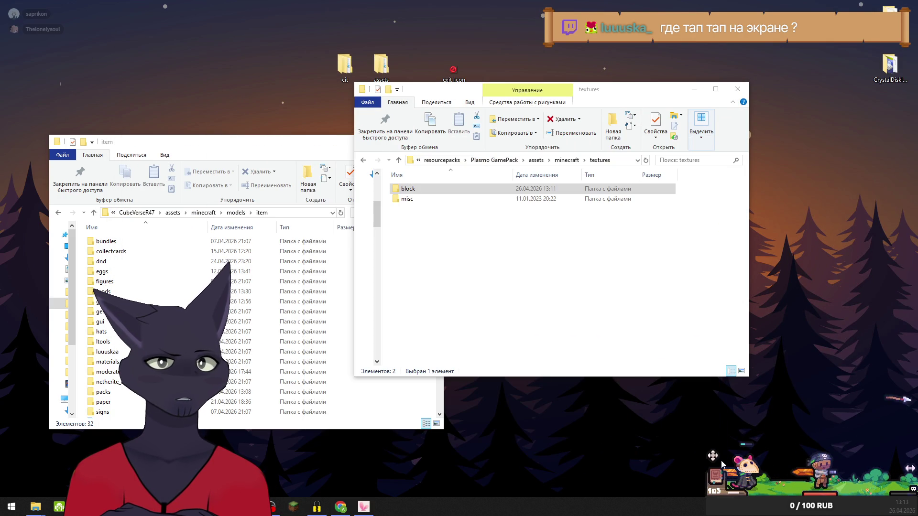
pyautogui.click(715, 482)
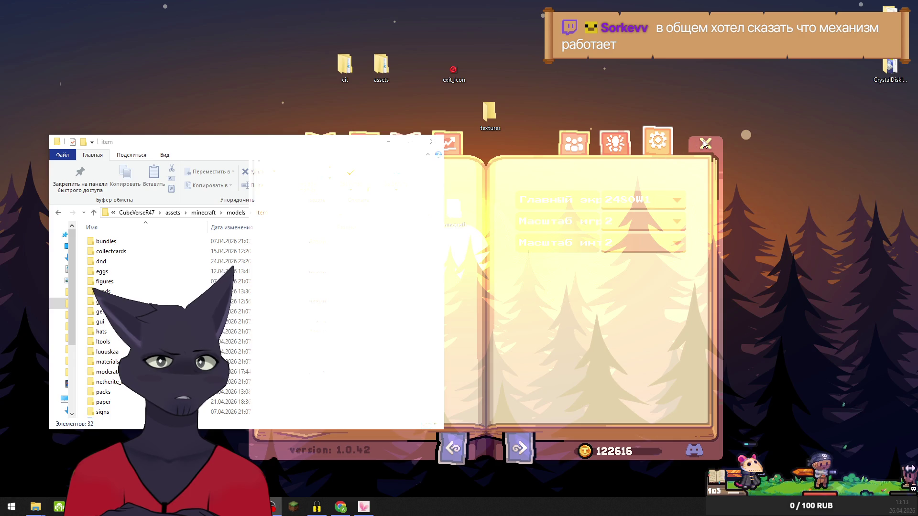
# View the book's skins collection and settings pages, hiding the models/item Explorer window
pyautogui.click(405, 140)
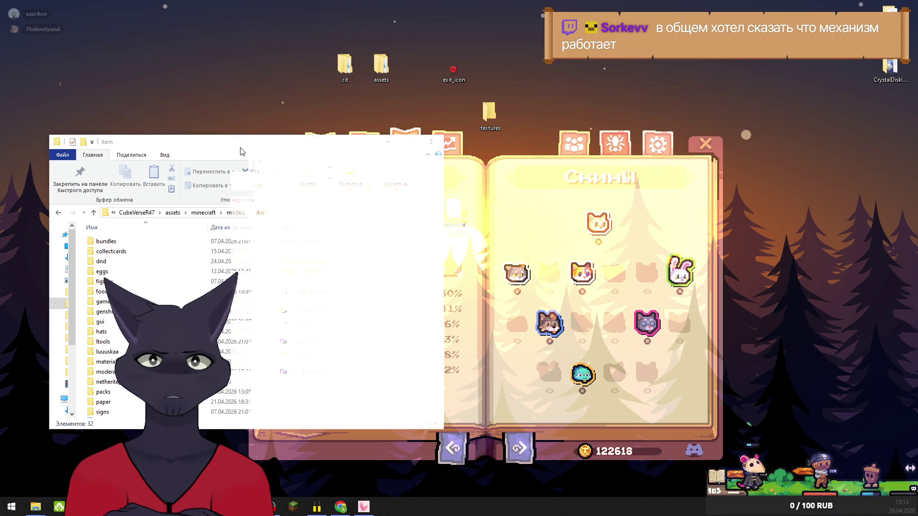
pyautogui.moveTo(392, 142); pyautogui.dragTo(384, 56)
pyautogui.click(383, 57)
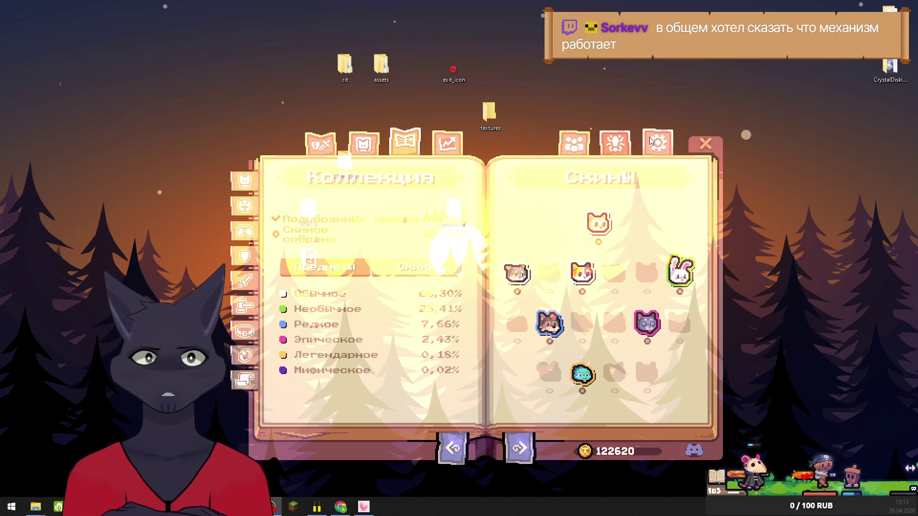
pyautogui.press('Escape')
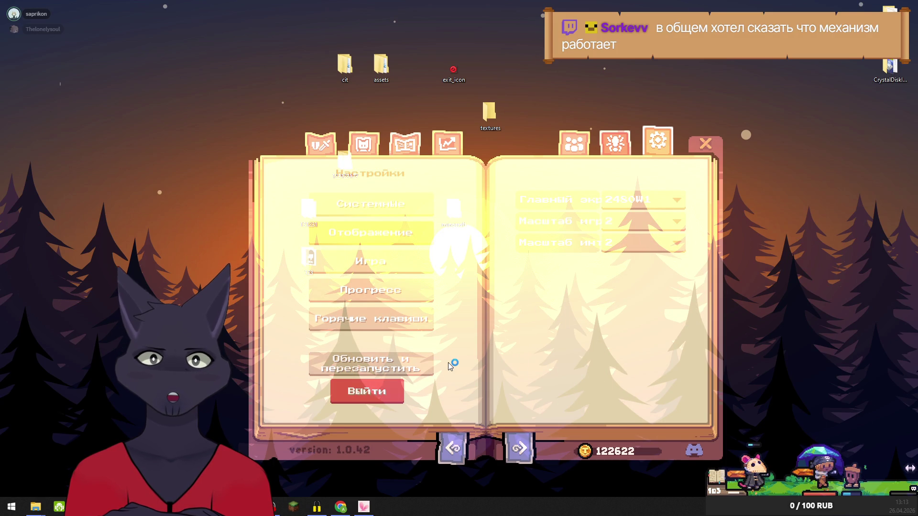
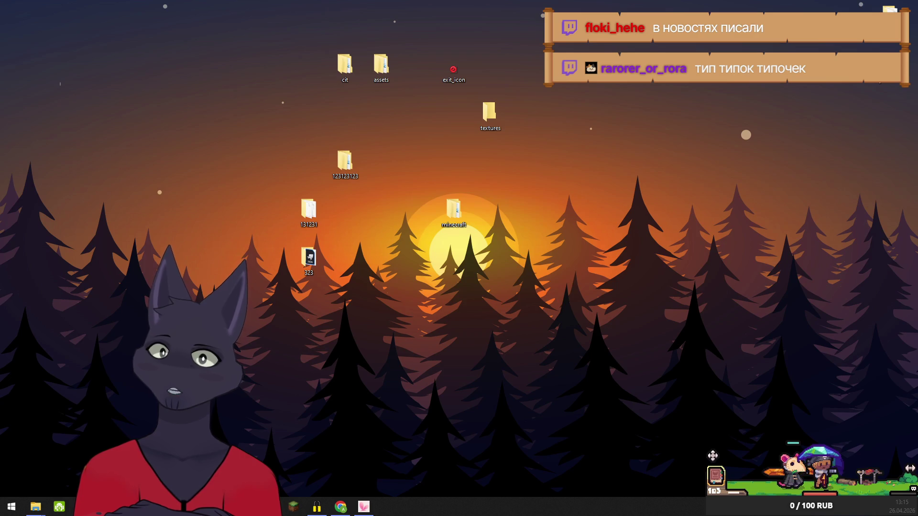
# Bring Discord back and open a contact's direct-message conversation from the DM list
pyautogui.hotkey('alt', 'Tab')
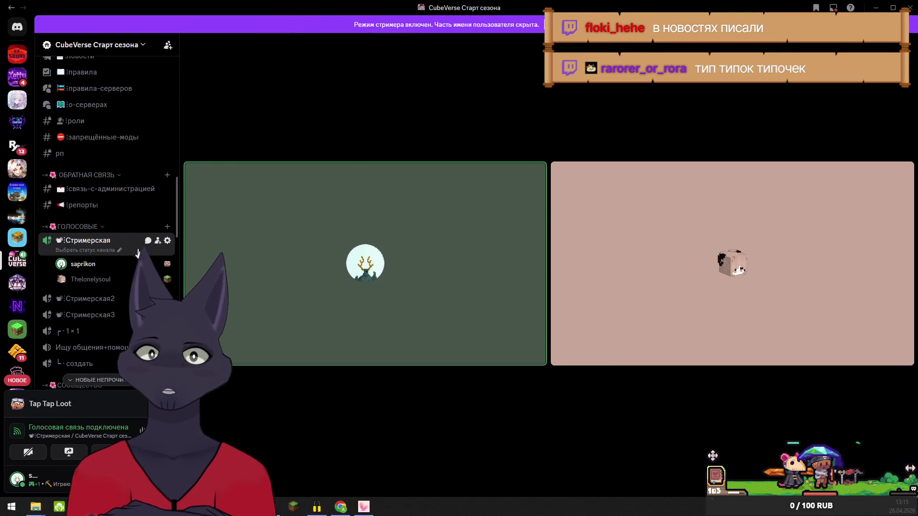
pyautogui.scroll(-15, 137, 252)
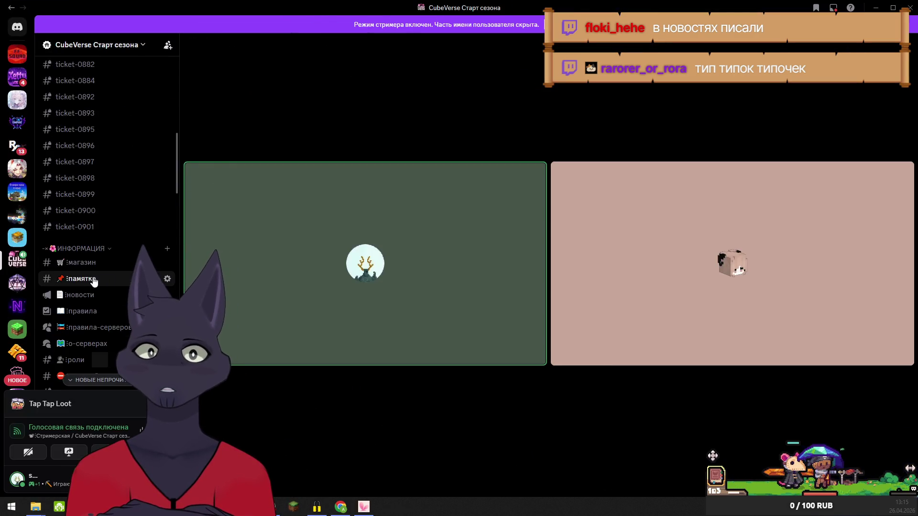
pyautogui.click(18, 25)
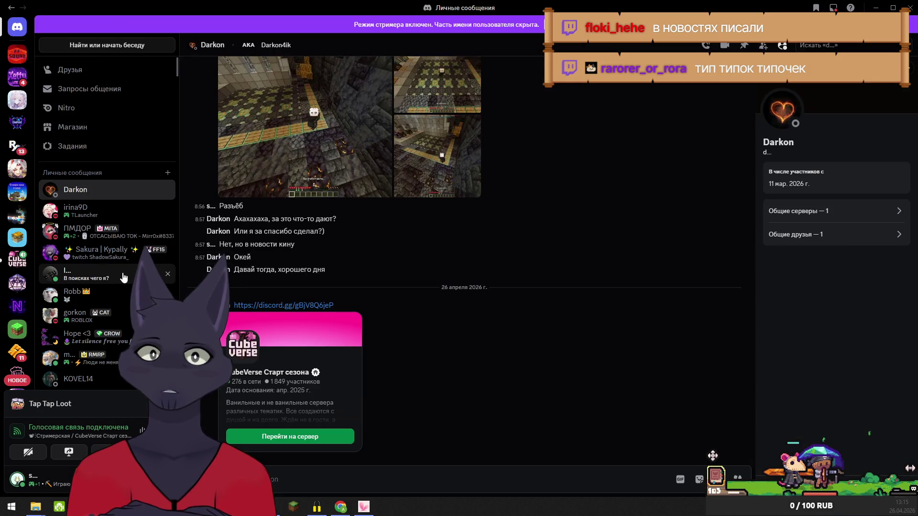
pyautogui.scroll(-5, 123, 282)
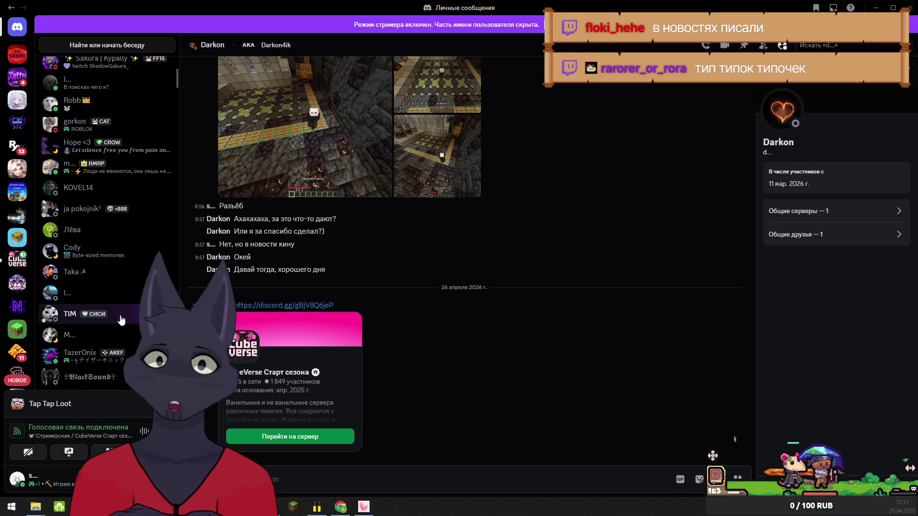
pyautogui.scroll(-10, 120, 320)
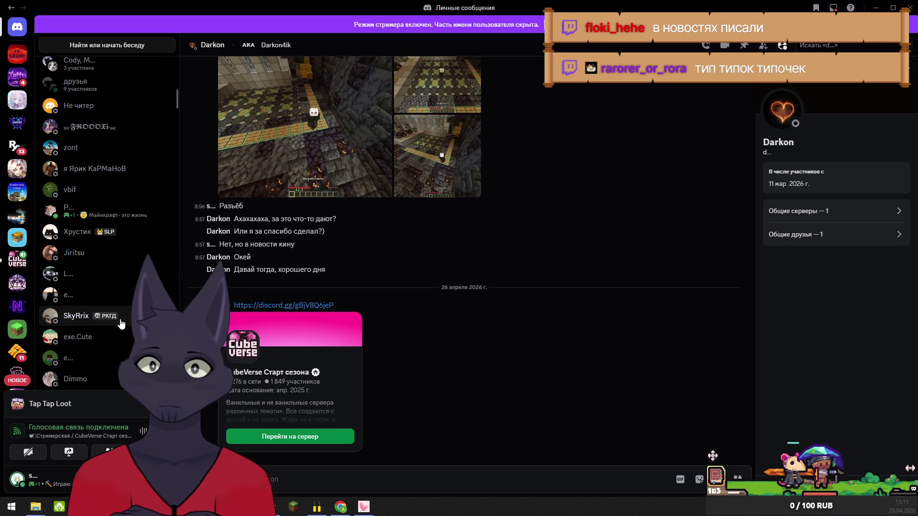
pyautogui.scroll(-10, 120, 323)
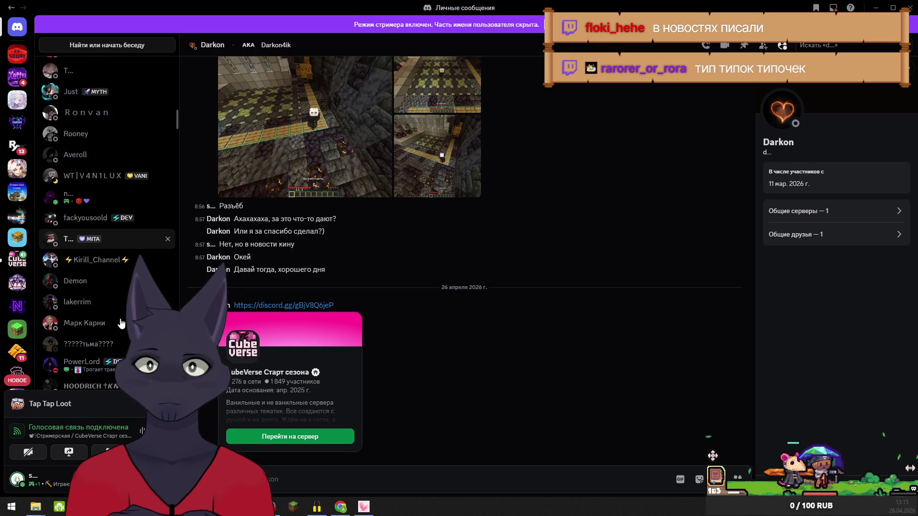
pyautogui.scroll(-4, 121, 323)
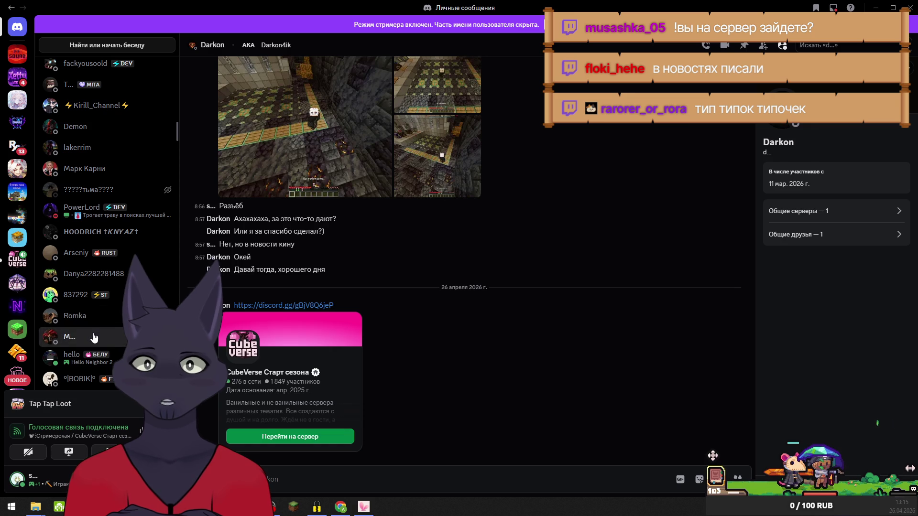
pyautogui.click(94, 338)
# From the contact's profile, go to the shared XX server under '5 общих серверов'
pyautogui.click(203, 45)
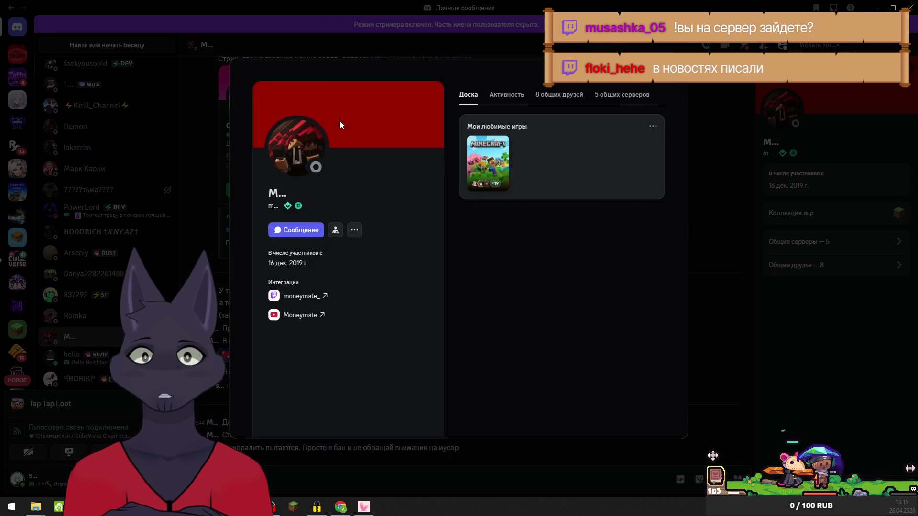
pyautogui.click(628, 95)
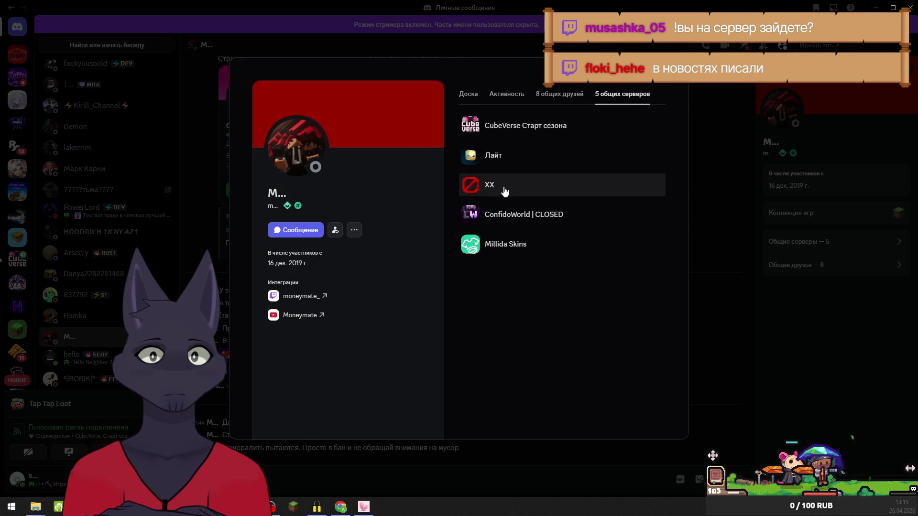
pyautogui.click(503, 187)
# Read the XX server's новости announcements, then move on to the скриншоты channel
pyautogui.moveTo(88, 304)
pyautogui.click(101, 125)
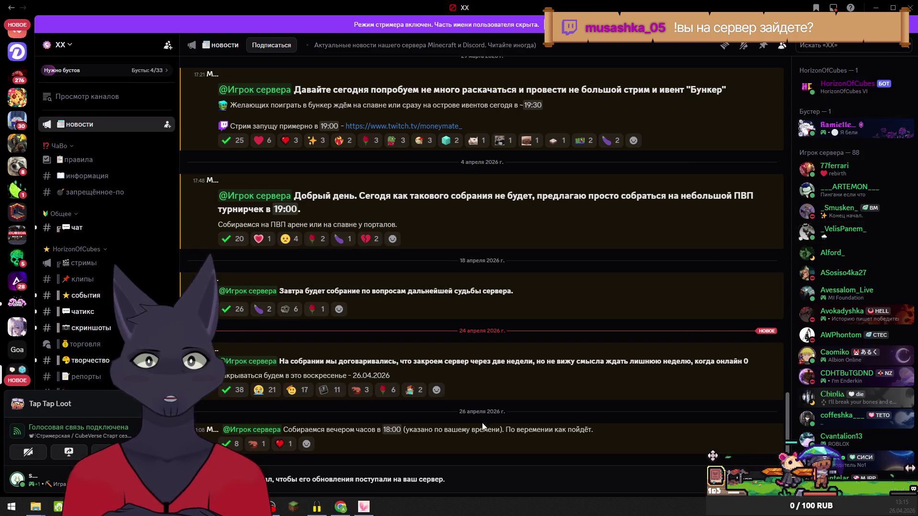
pyautogui.moveTo(388, 430)
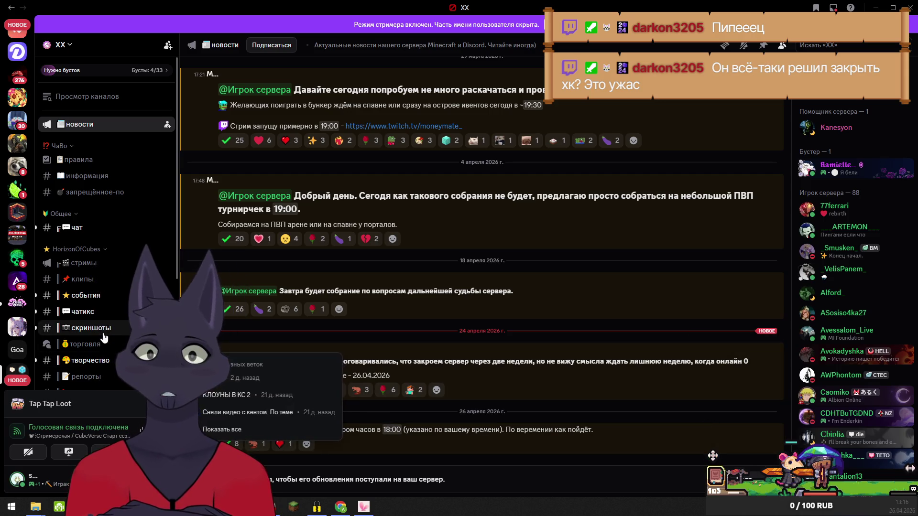
pyautogui.click(88, 327)
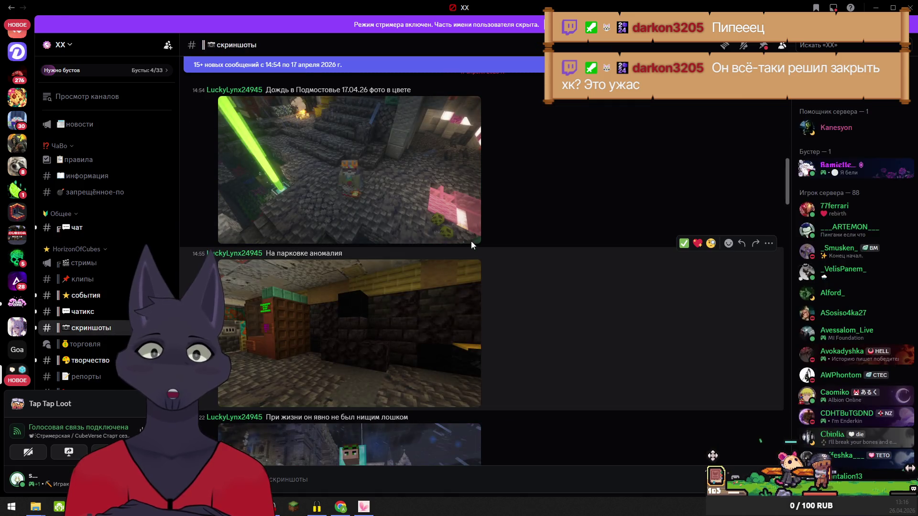
# Scroll down through the скриншоты screenshot posts, then go to the творчество channel
pyautogui.scroll(-4, 395, 383)
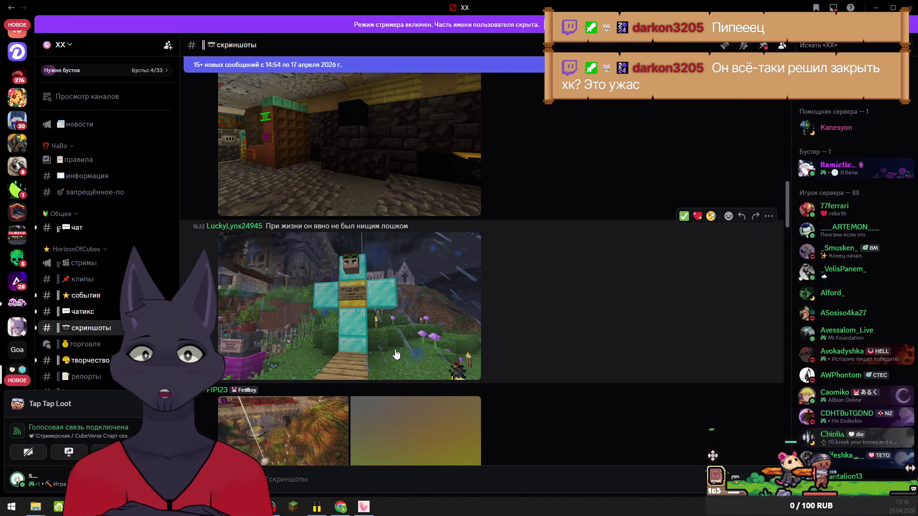
pyautogui.scroll(-6, 397, 277)
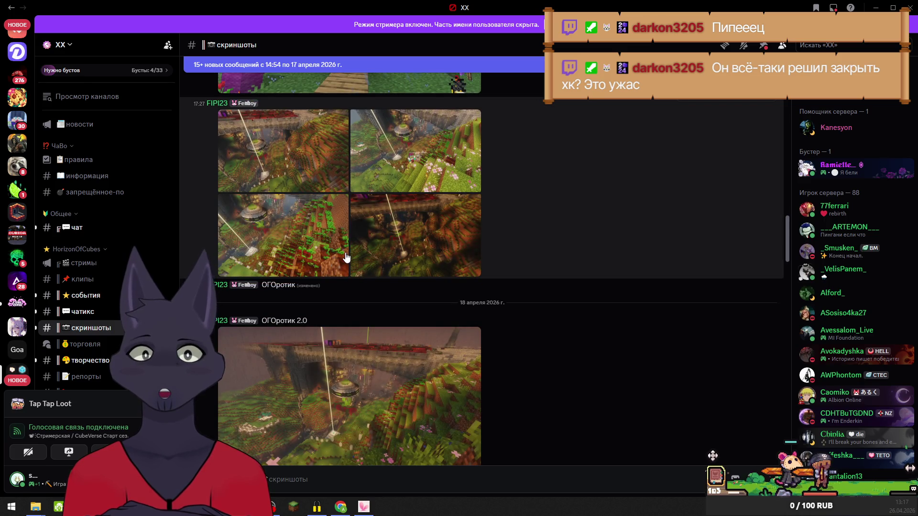
pyautogui.scroll(-5, 346, 257)
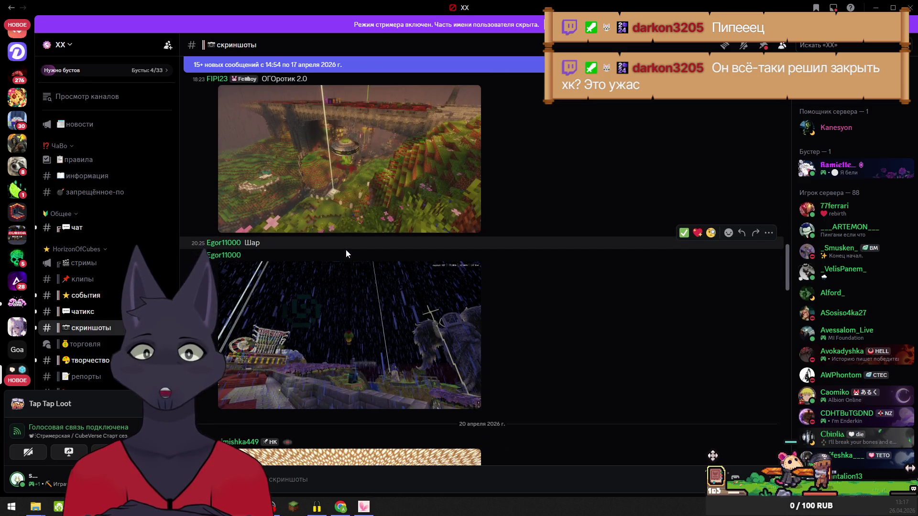
pyautogui.scroll(-4, 346, 253)
pyautogui.scroll(-5, 346, 254)
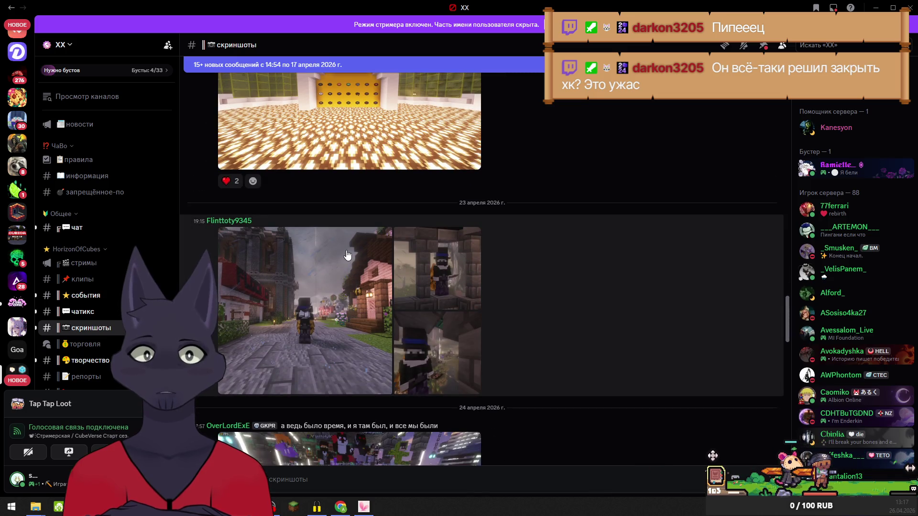
pyautogui.scroll(-2, 346, 253)
pyautogui.scroll(-10, 349, 257)
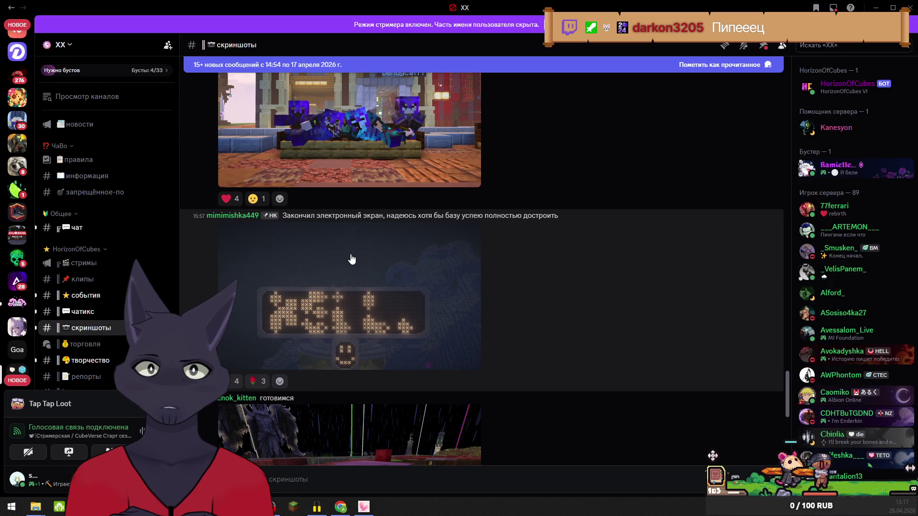
pyautogui.scroll(-4, 350, 261)
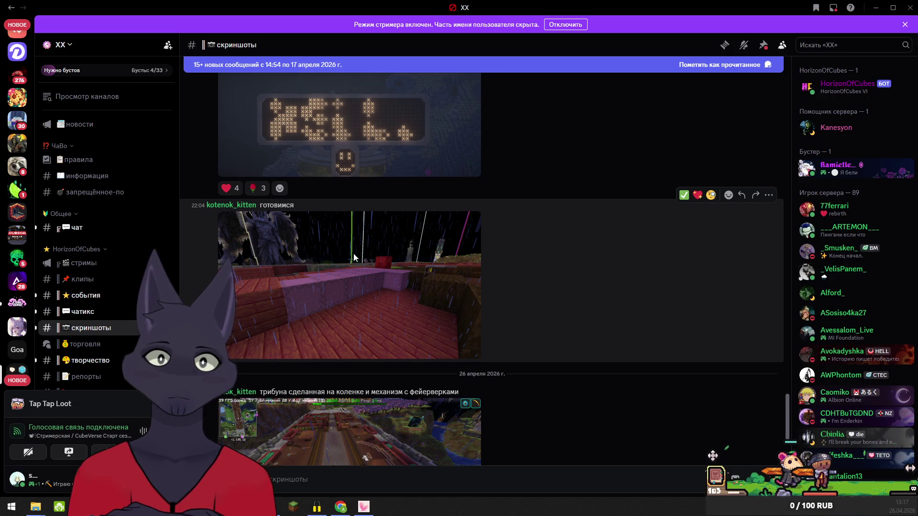
pyautogui.scroll(-3, 354, 256)
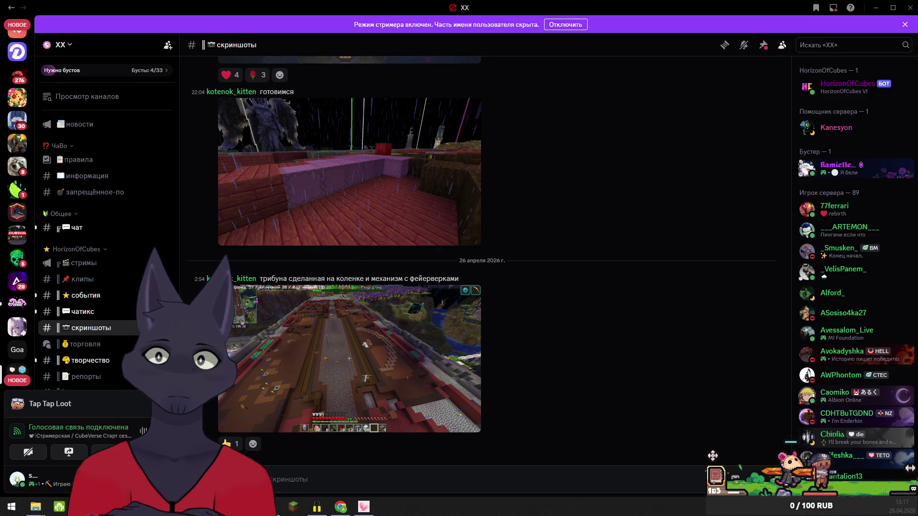
pyautogui.scroll(3, 22, 130)
pyautogui.scroll(10, 18, 136)
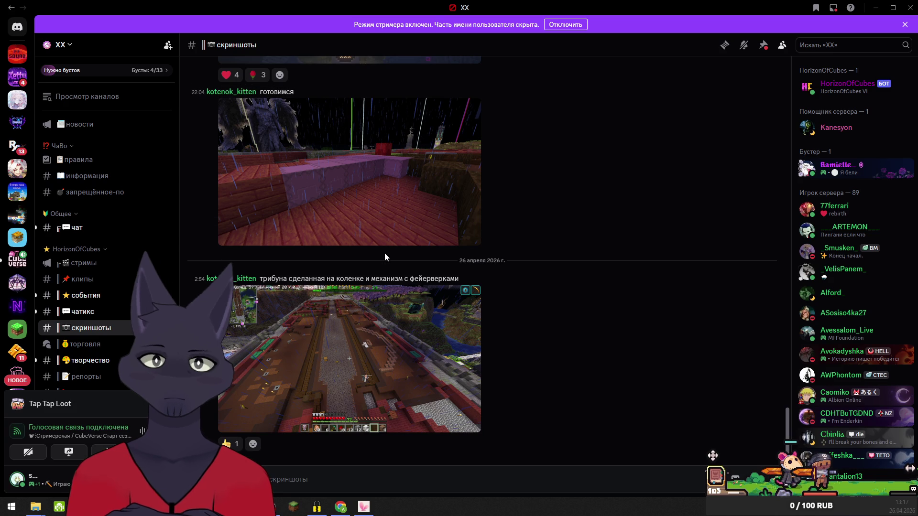
pyautogui.click(92, 368)
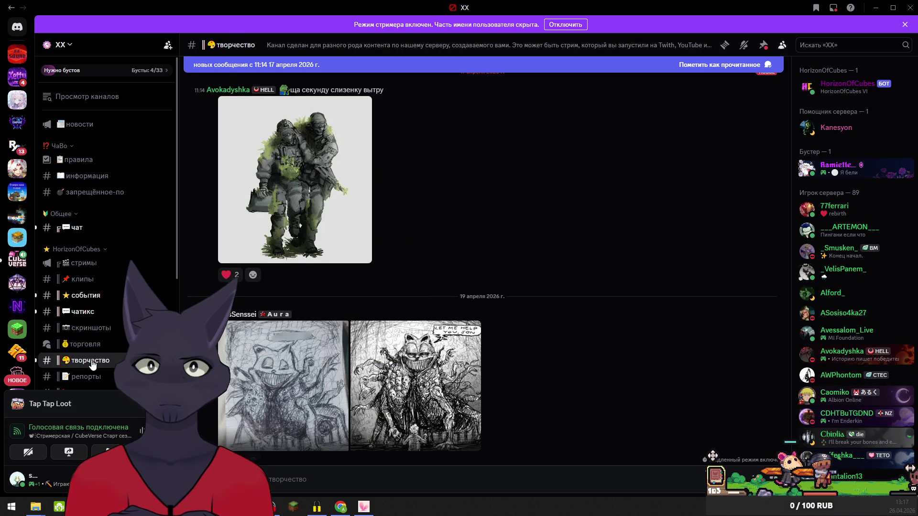
# Scroll through the творчество artwork posts, then minimize Discord to show the desktop
pyautogui.scroll(-1, 288, 314)
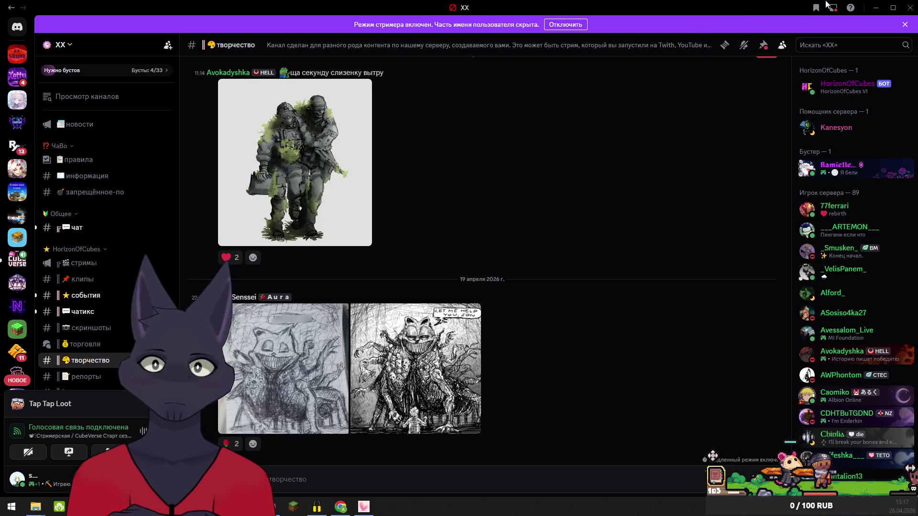
pyautogui.click(877, 7)
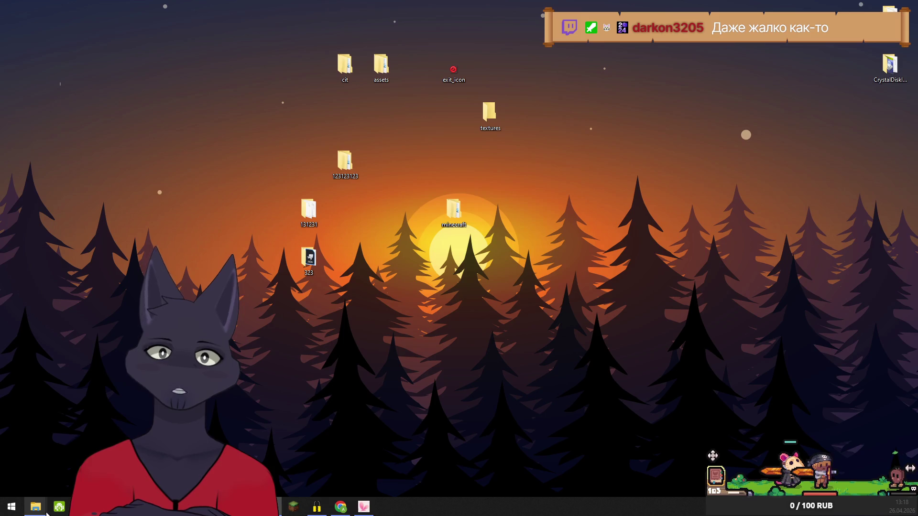
# Bring up the item and textures Explorer windows and place textures to the right
pyautogui.moveTo(46, 511)
pyautogui.click(53, 490)
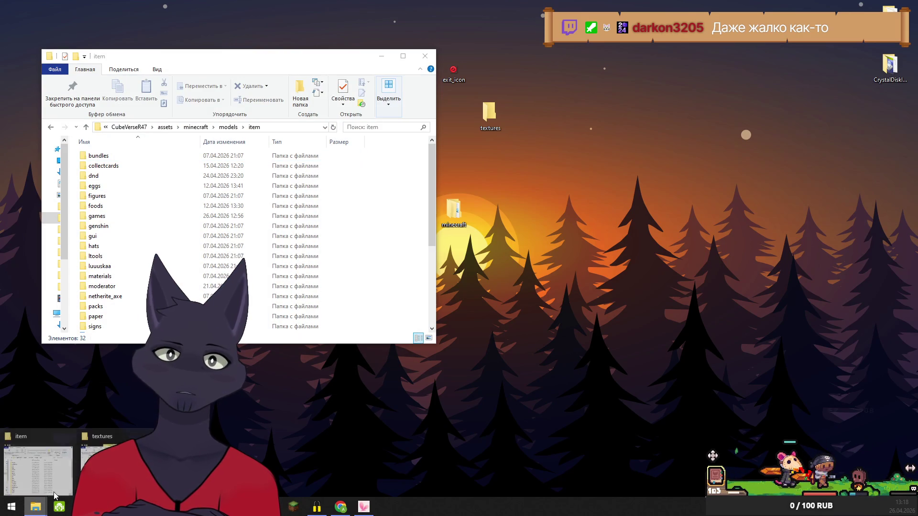
pyautogui.click(96, 471)
pyautogui.moveTo(450, 85); pyautogui.dragTo(558, 83)
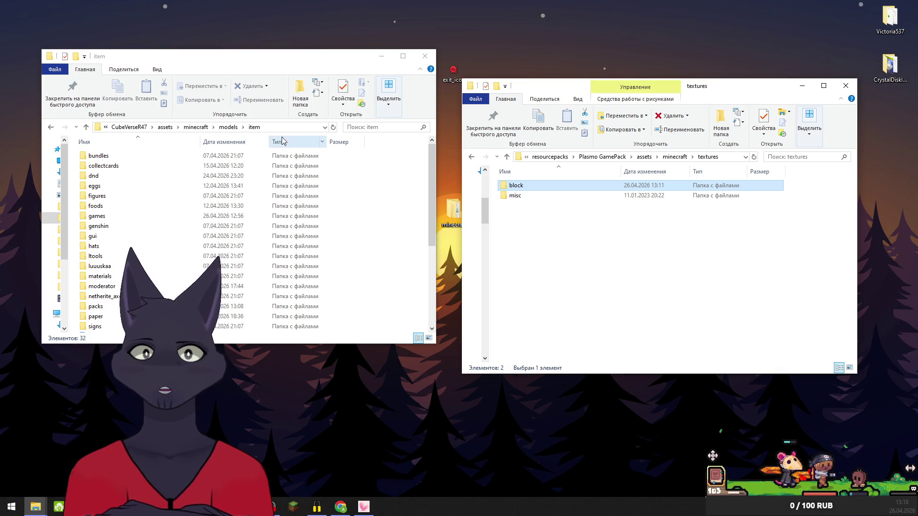
# Open games\four_tails in the left window and select the f000 model file
pyautogui.doubleClick(93, 216)
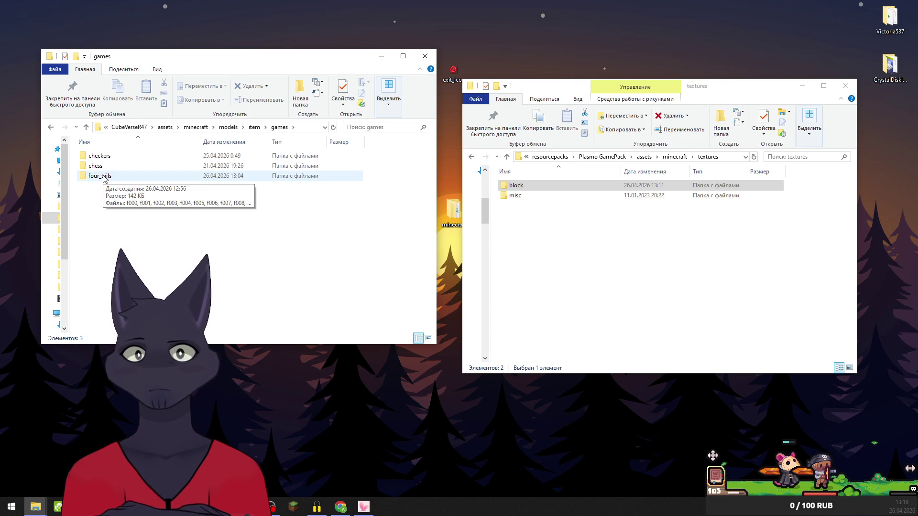
pyautogui.click(103, 177)
pyautogui.doubleClick(103, 177)
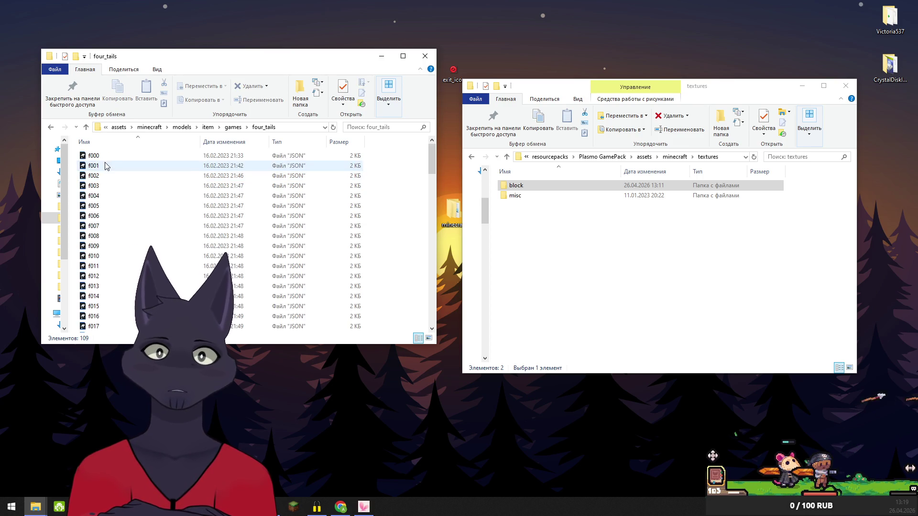
pyautogui.click(94, 158)
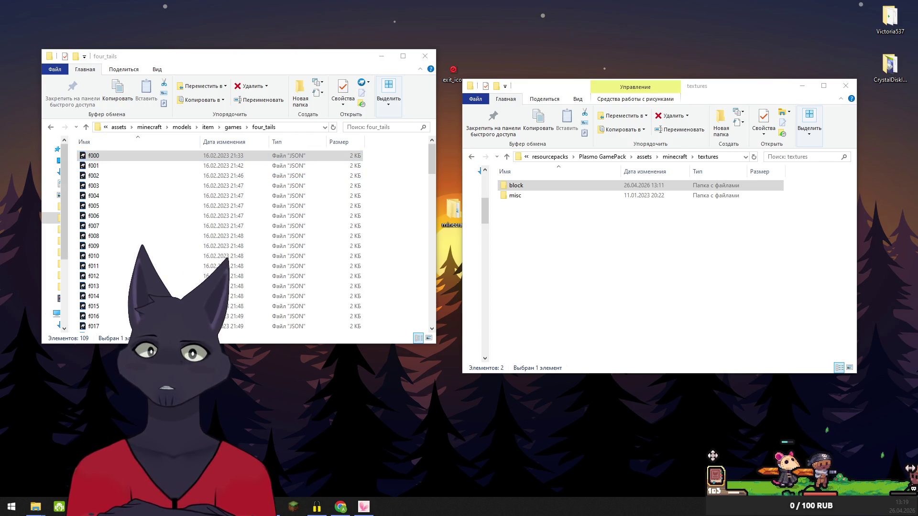
pyautogui.moveTo(72, 167)
pyautogui.mouseDown()
pyautogui.moveTo(254, 315)
pyautogui.moveTo(285, 442)
pyautogui.mouseUp()
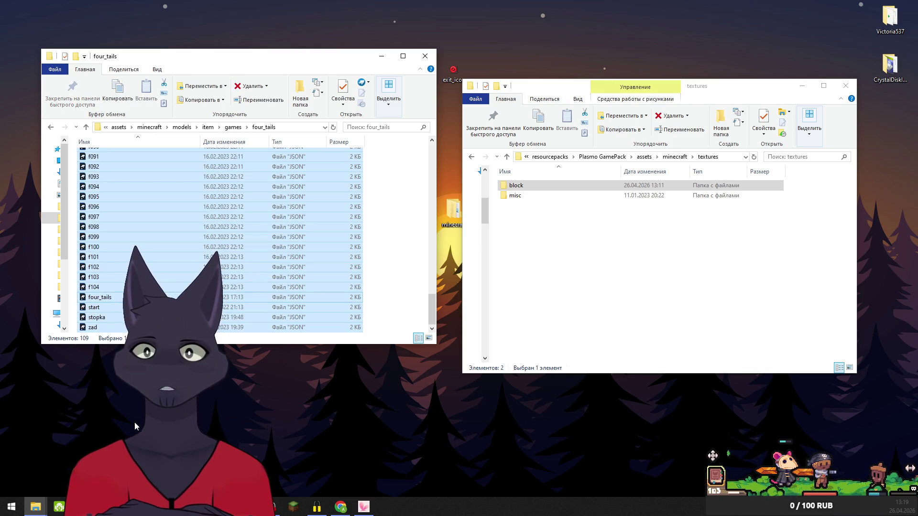
pyautogui.click(91, 405)
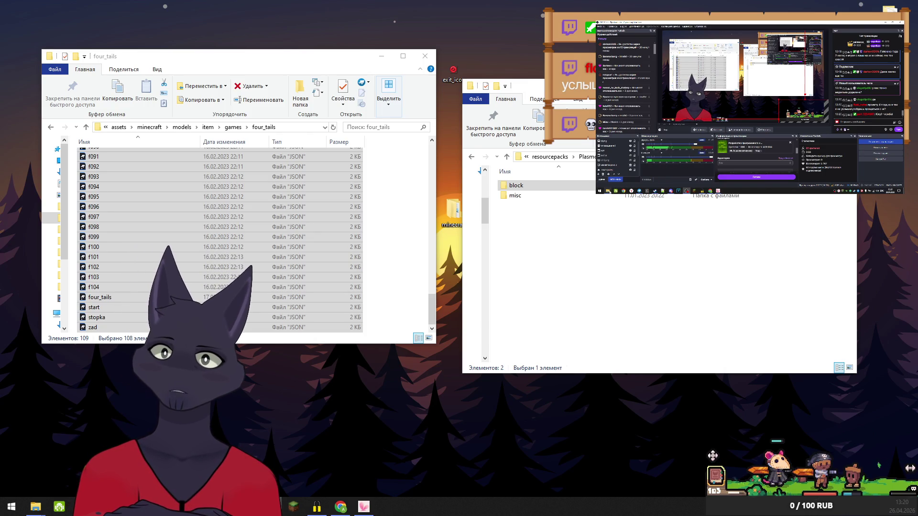
pyautogui.click(614, 180)
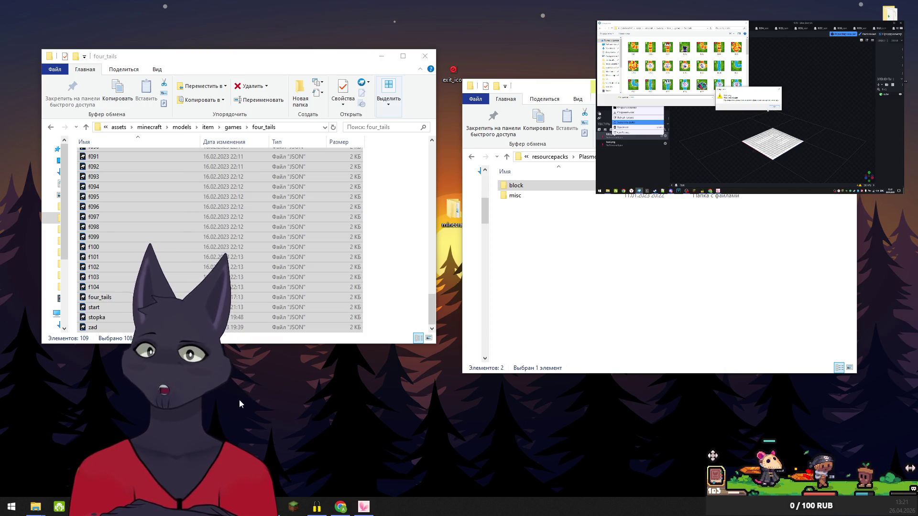
pyautogui.press('Return')
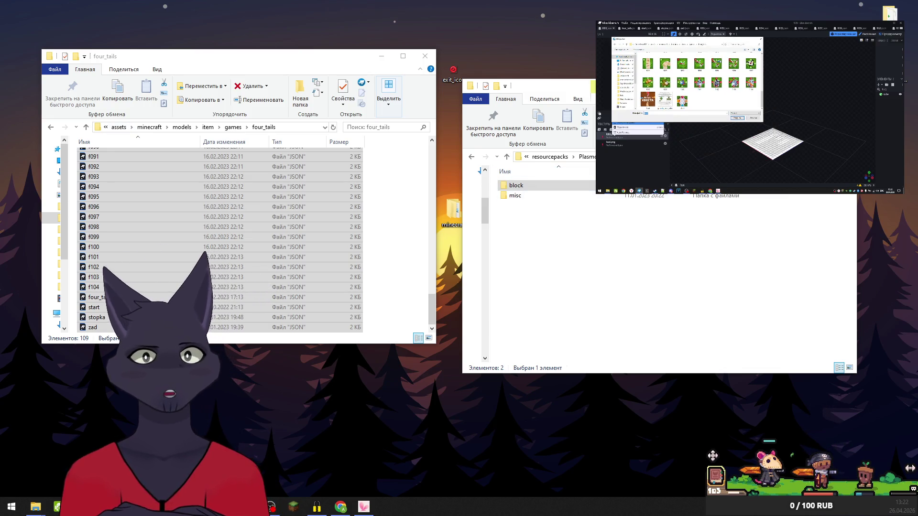
pyautogui.click(516, 189)
pyautogui.doubleClick(516, 187)
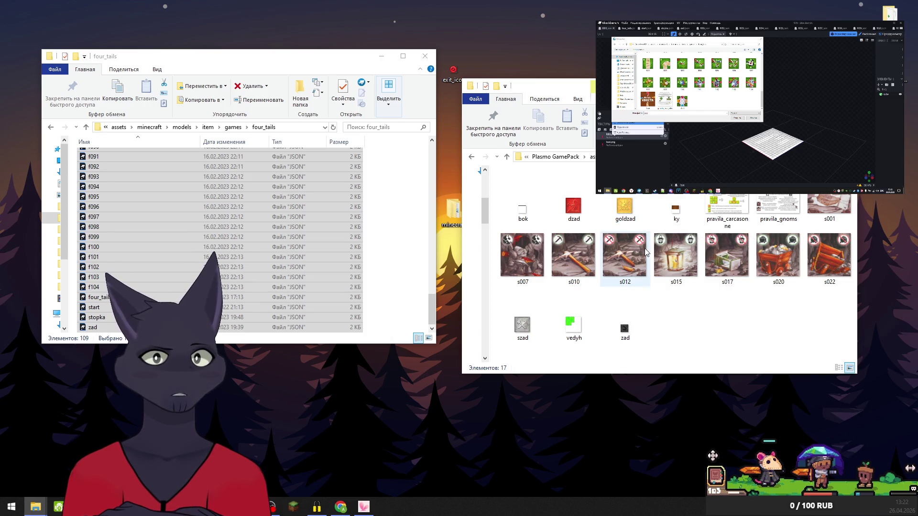
# Adjust the Explorer view and close the texture file dialog
pyautogui.scroll(6, 305, 250)
pyautogui.scroll(20, 311, 252)
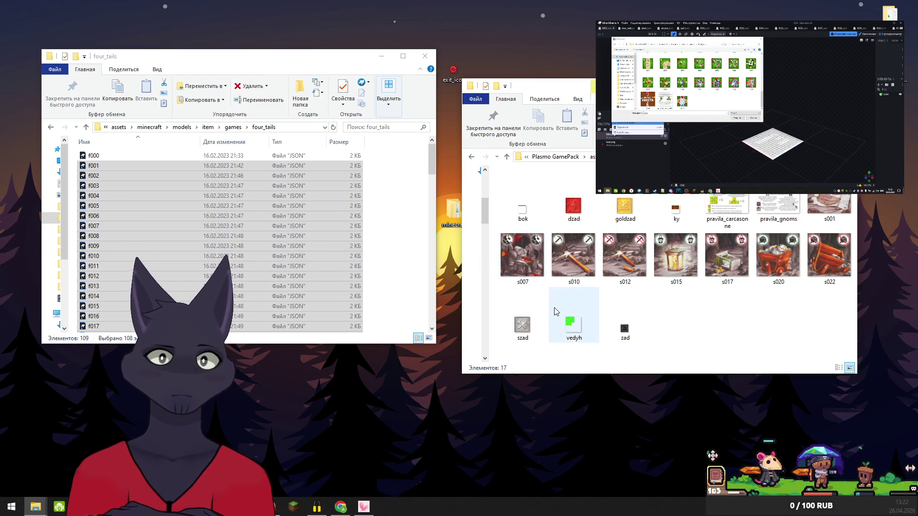
pyautogui.moveTo(435, 161); pyautogui.dragTo(435, 321)
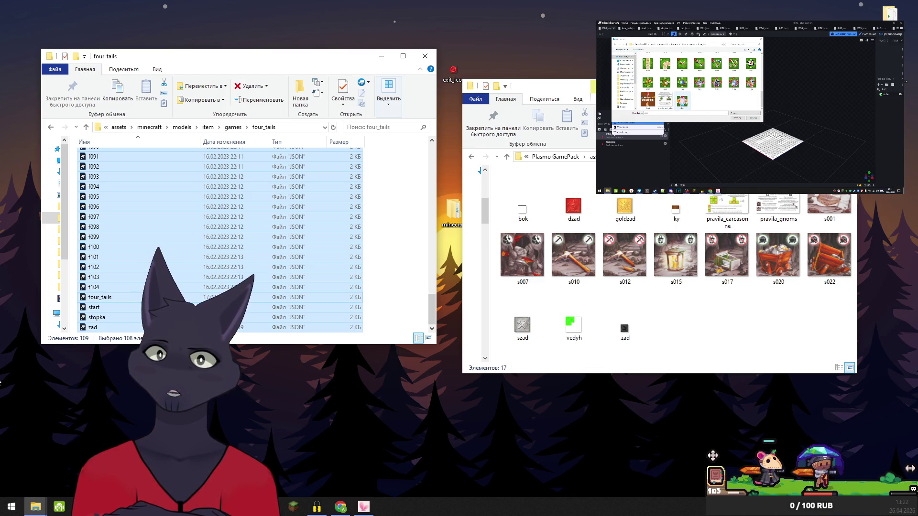
pyautogui.click(194, 425)
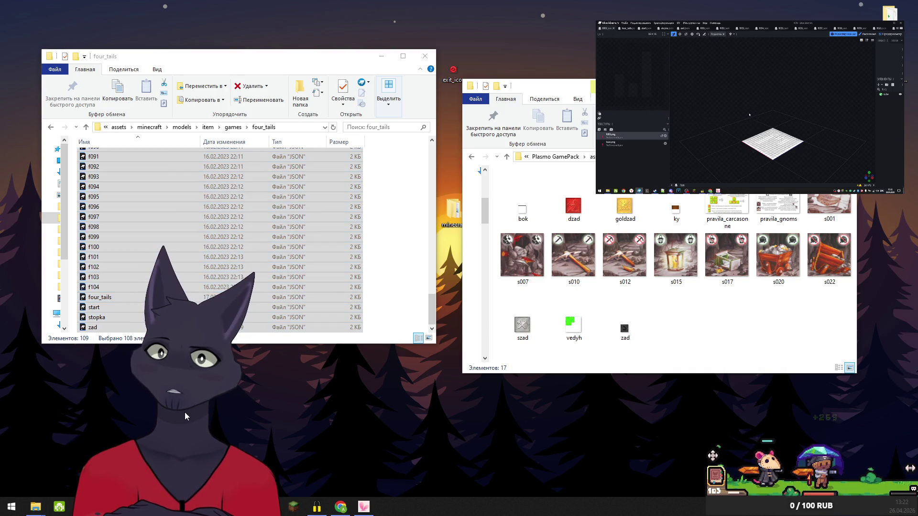
# Switch Blockbench between the four_tails and f020 models, then move the four_tails window right
pyautogui.click(627, 29)
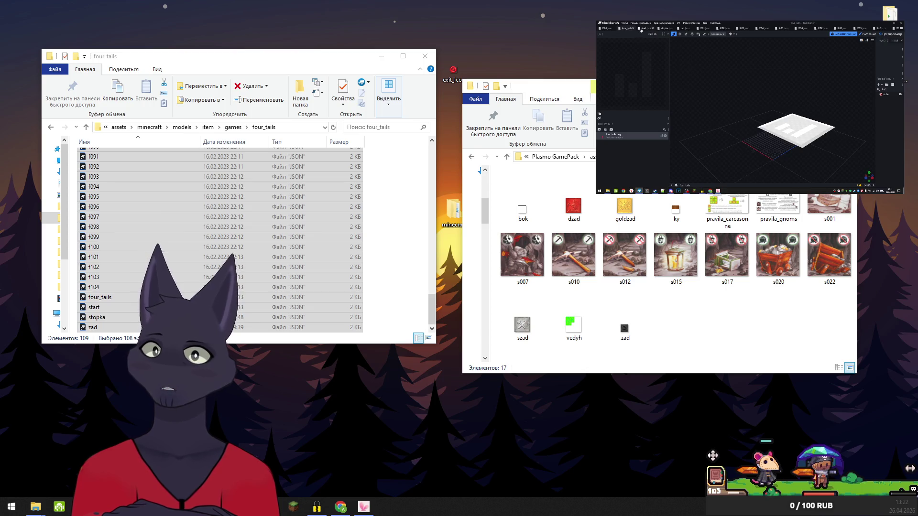
pyautogui.moveTo(642, 29)
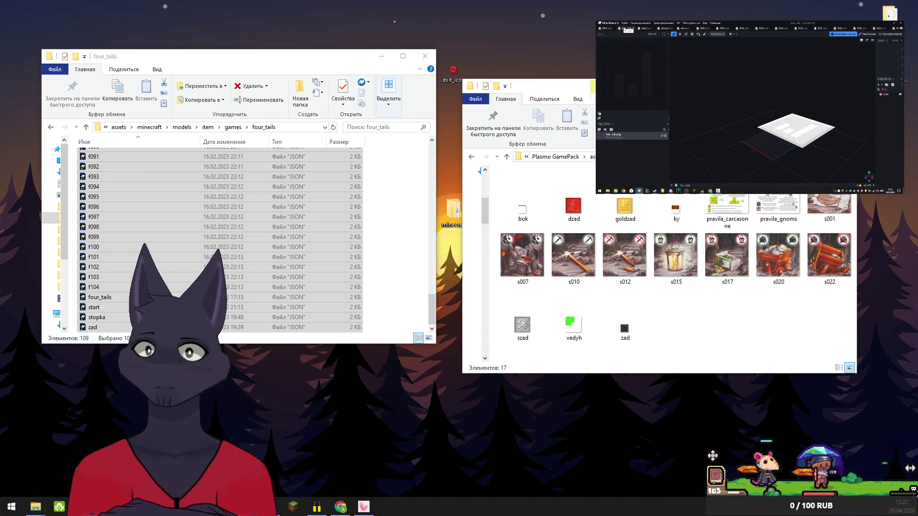
pyautogui.click(605, 28)
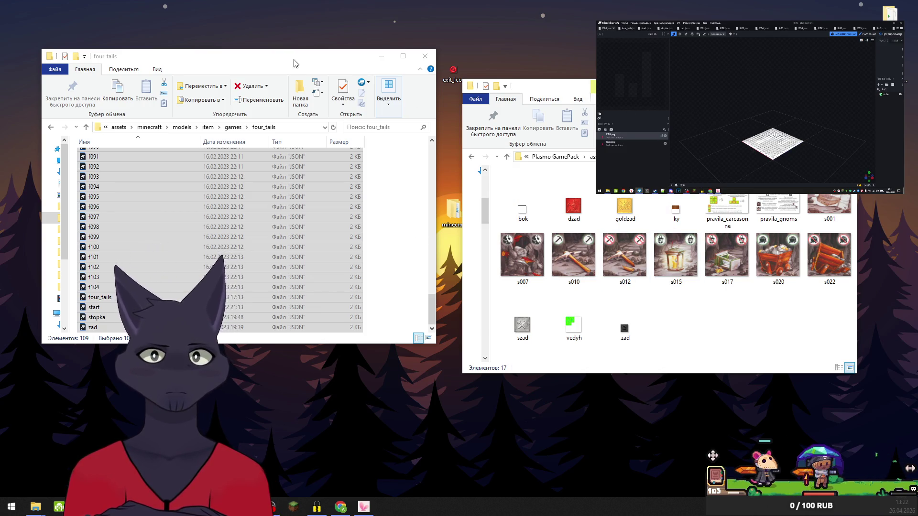
pyautogui.moveTo(293, 62)
pyautogui.mouseDown()
pyautogui.moveTo(600, 258)
pyautogui.moveTo(469, 71)
pyautogui.mouseUp()
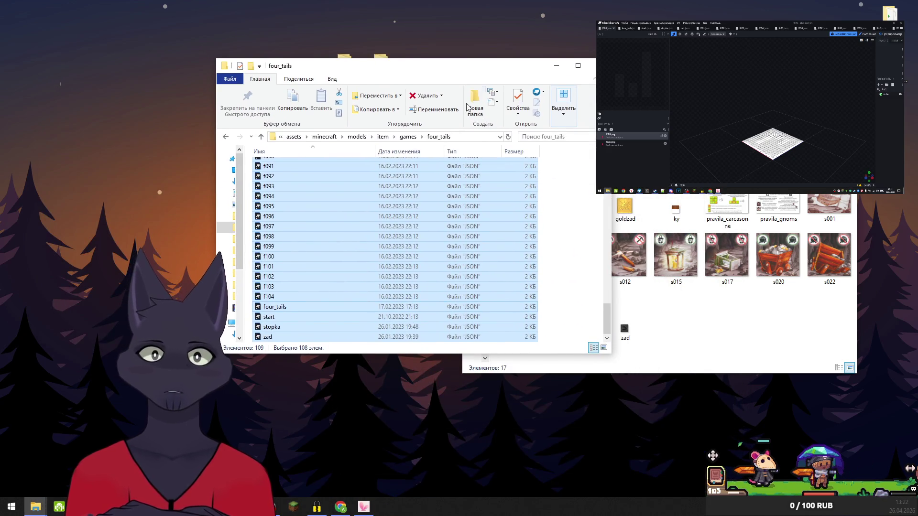
# In the textures window, go up to the folder containing Plasmo GamePack and widen the tree pane
pyautogui.hotkey('alt', 'Tab')
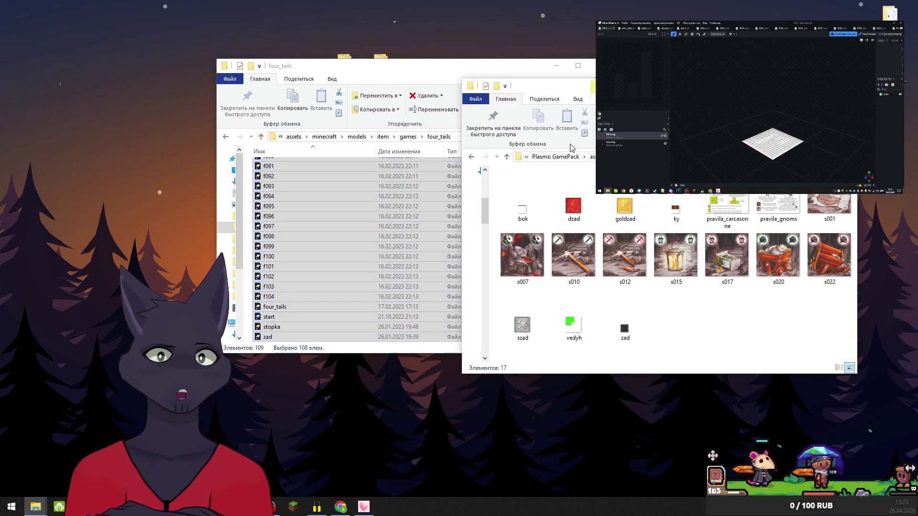
pyautogui.click(555, 157)
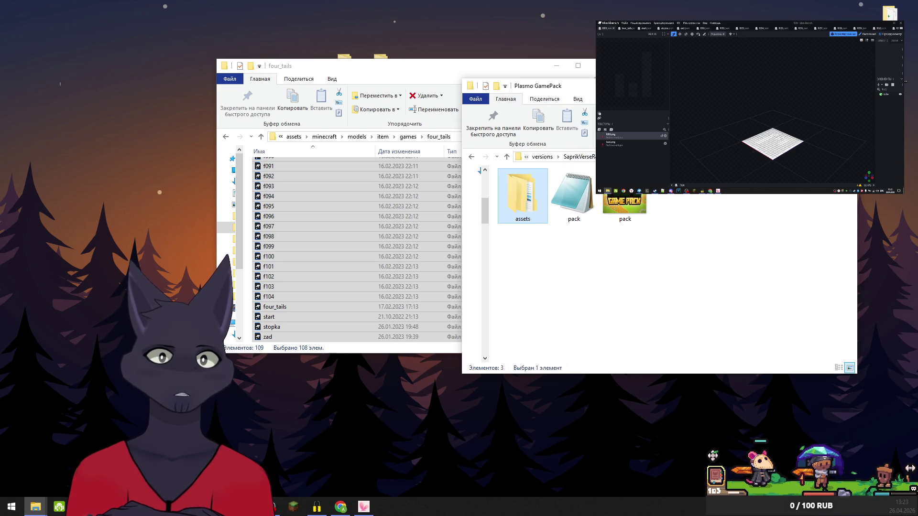
pyautogui.hotkey('alt', 'Up')
pyautogui.scroll(3, 564, 356)
pyautogui.scroll(-3, 554, 342)
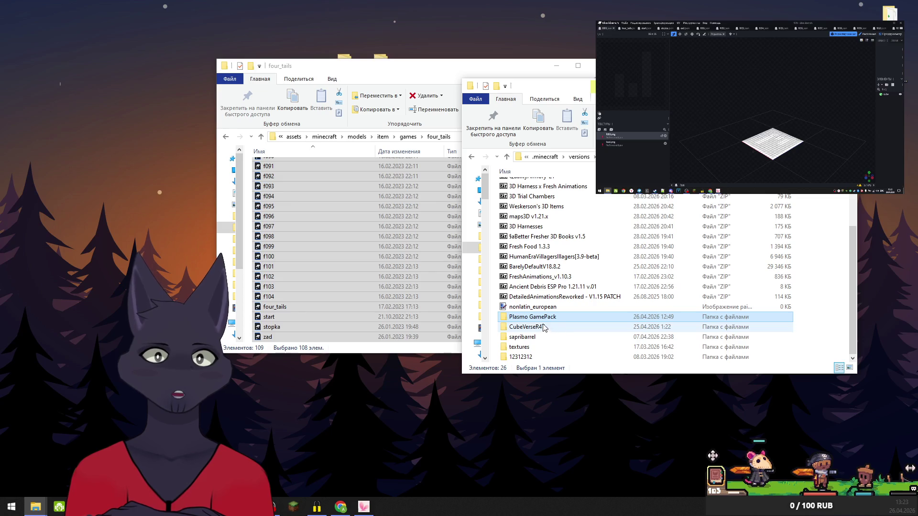
pyautogui.scroll(3, 548, 287)
pyautogui.scroll(-3, 548, 213)
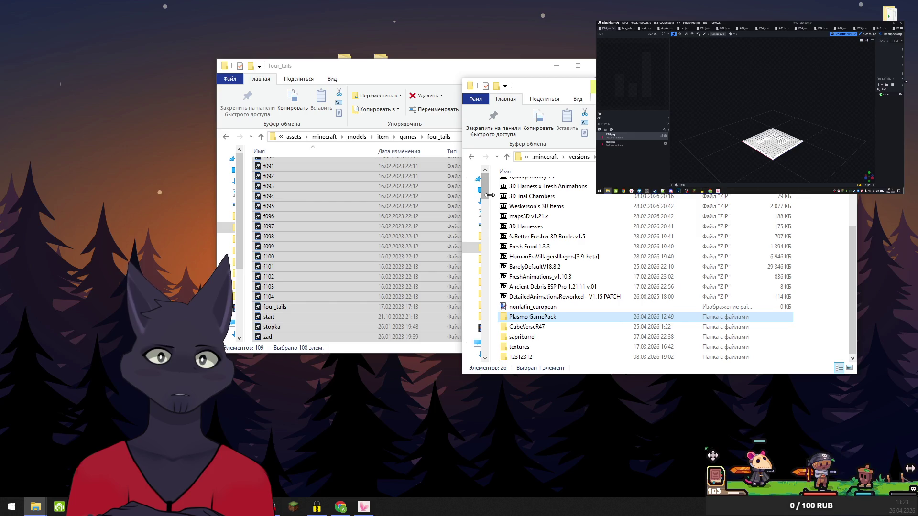
pyautogui.moveTo(490, 195); pyautogui.dragTo(564, 196)
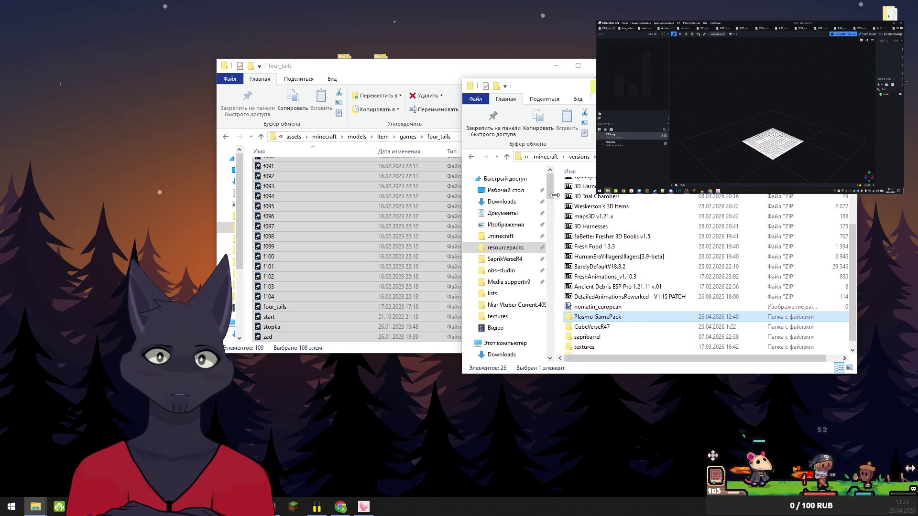
# Browse Downloads and Desktop, return to the .minecraft listing, and narrow the tree pane
pyautogui.click(504, 204)
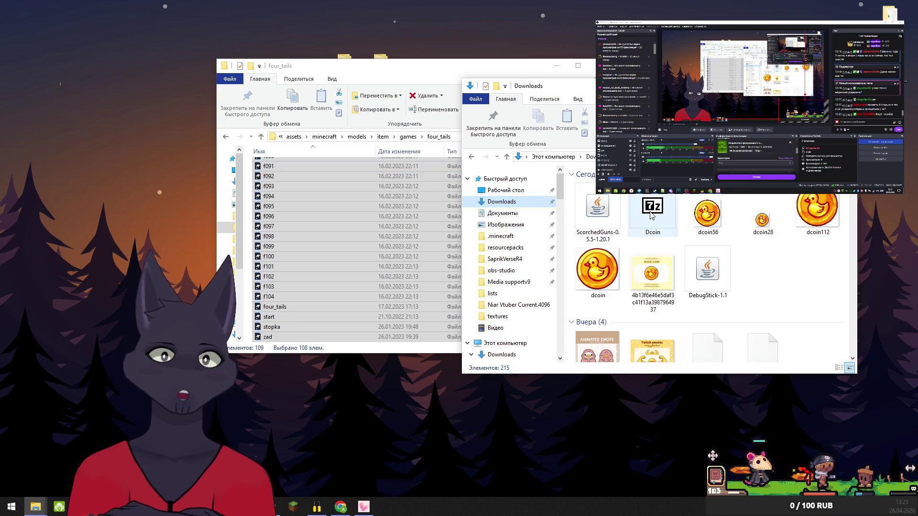
pyautogui.scroll(-3, 611, 209)
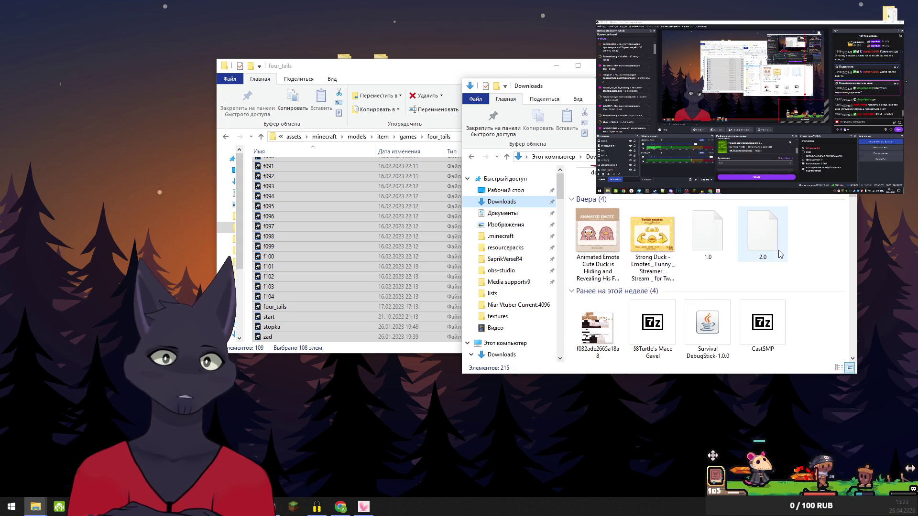
pyautogui.click(504, 190)
pyautogui.scroll(-10, 719, 235)
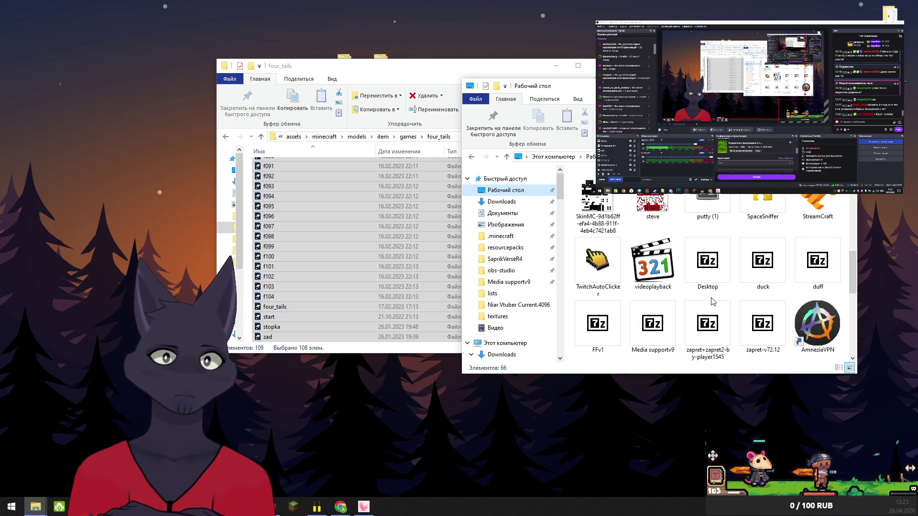
pyautogui.scroll(5, 711, 300)
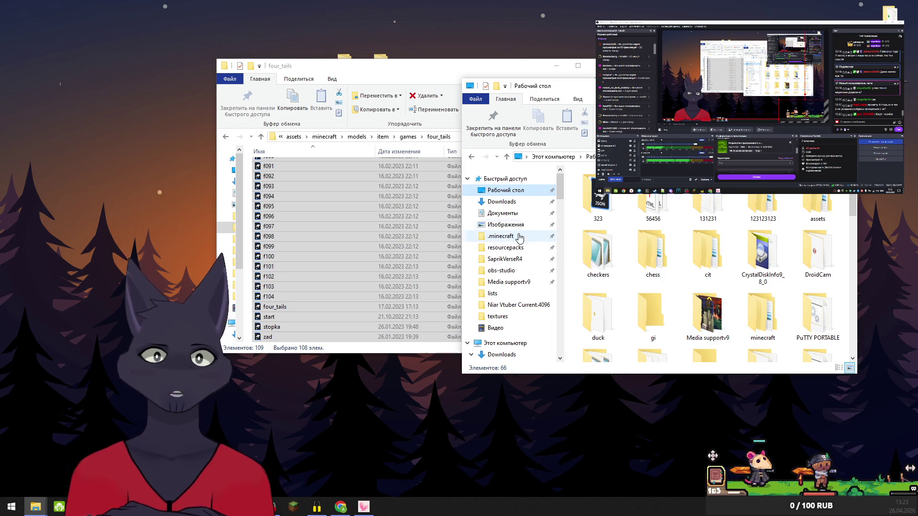
pyautogui.click(470, 158)
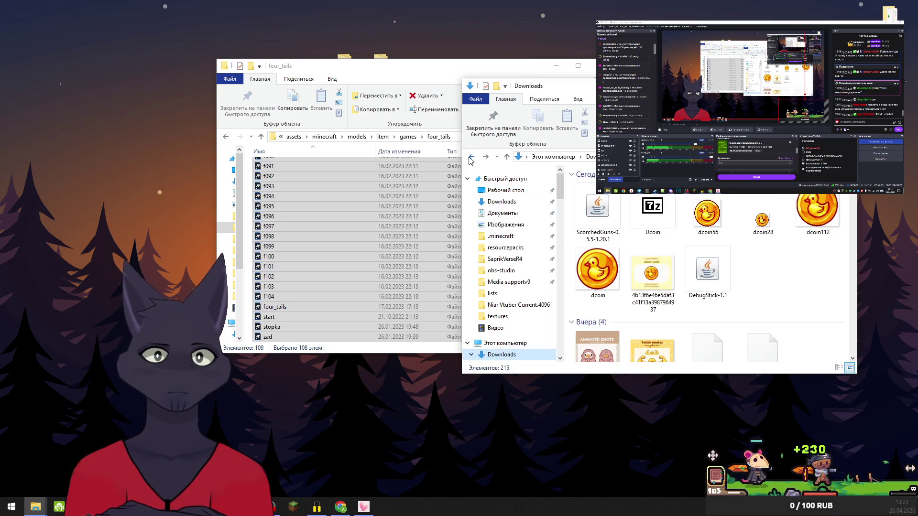
pyautogui.click(470, 158)
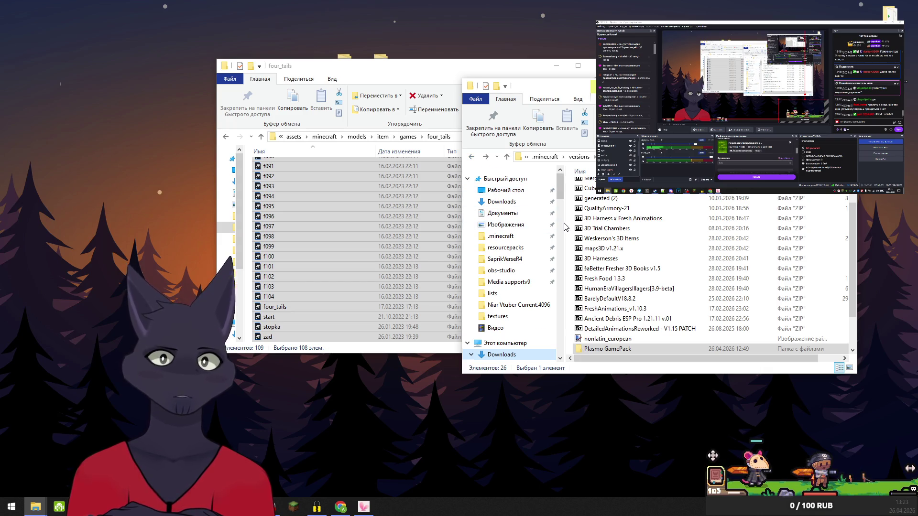
pyautogui.scroll(-5, 565, 226)
pyautogui.moveTo(565, 222); pyautogui.dragTo(489, 223)
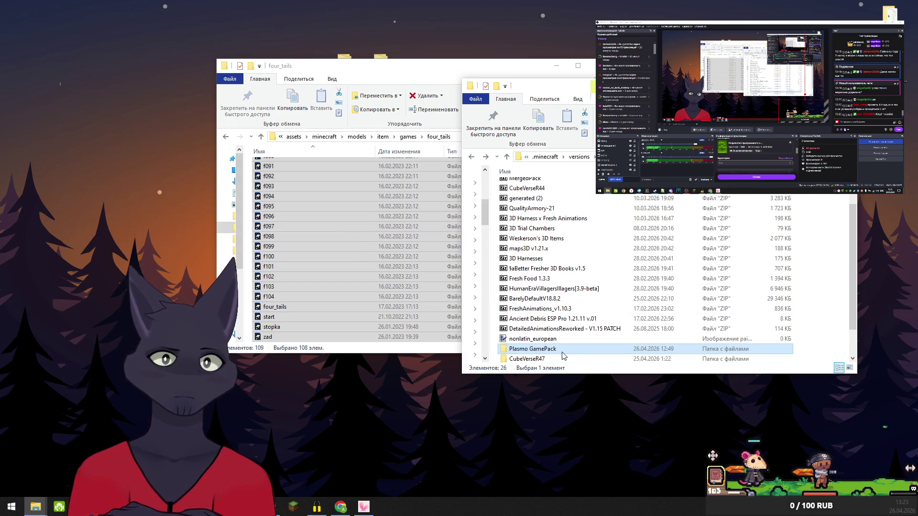
# Open Plasmo GamePack's assets\minecraft\textures\block folder, then go back to minecraft
pyautogui.doubleClick(538, 354)
pyautogui.doubleClick(518, 193)
pyautogui.click(519, 190)
pyautogui.doubleClick(518, 189)
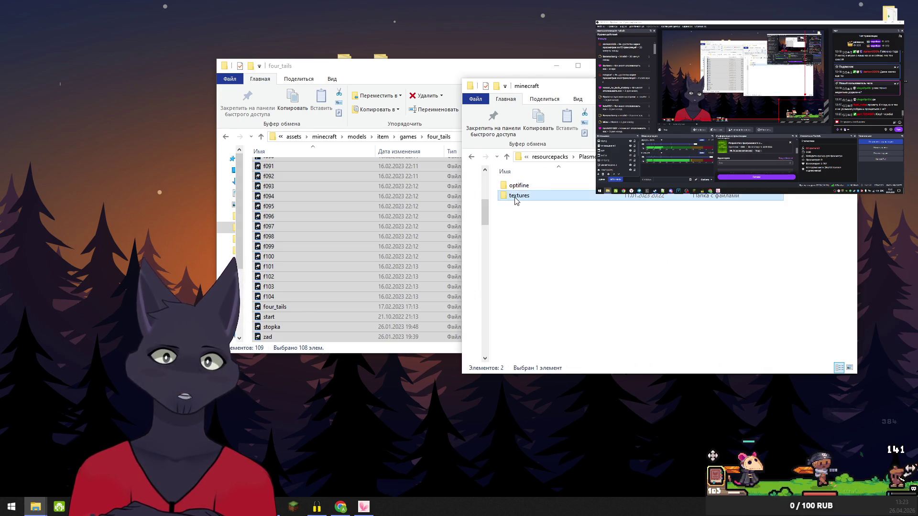
pyautogui.doubleClick(516, 196)
pyautogui.doubleClick(514, 187)
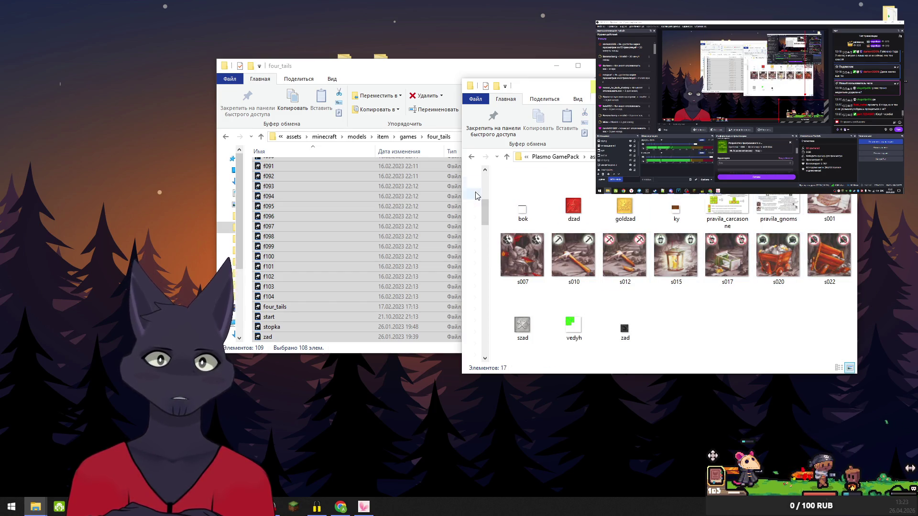
pyautogui.click(470, 158)
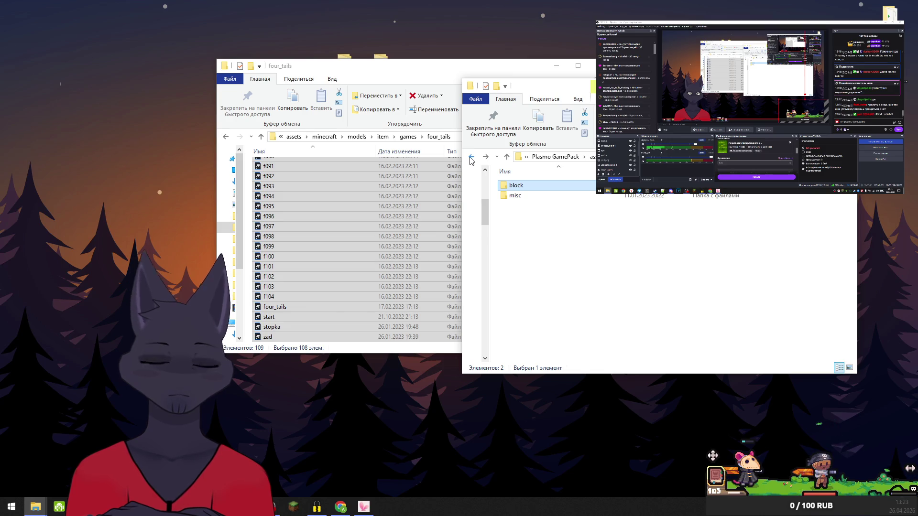
pyautogui.click(470, 158)
# Open optifine\cit\four_tails\f000 and drag the model-files window to the screen's left
pyautogui.doubleClick(521, 194)
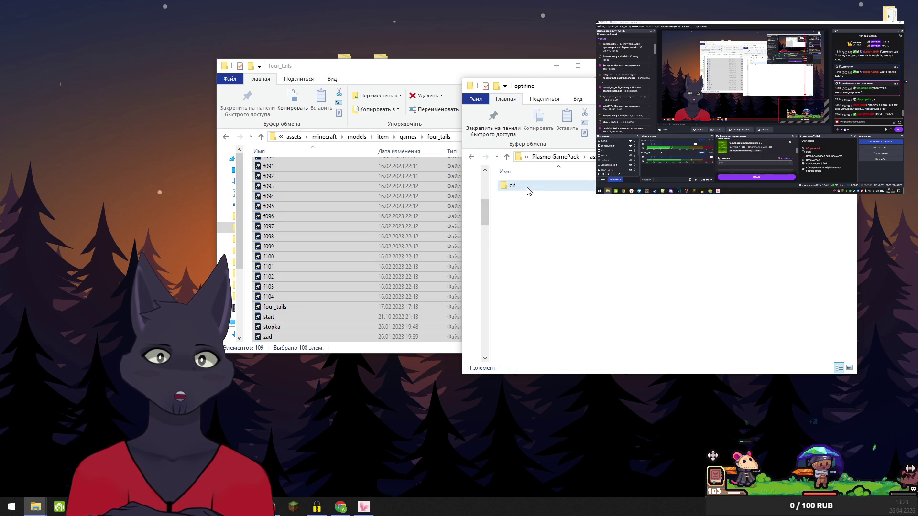
pyautogui.doubleClick(521, 186)
pyautogui.doubleClick(530, 216)
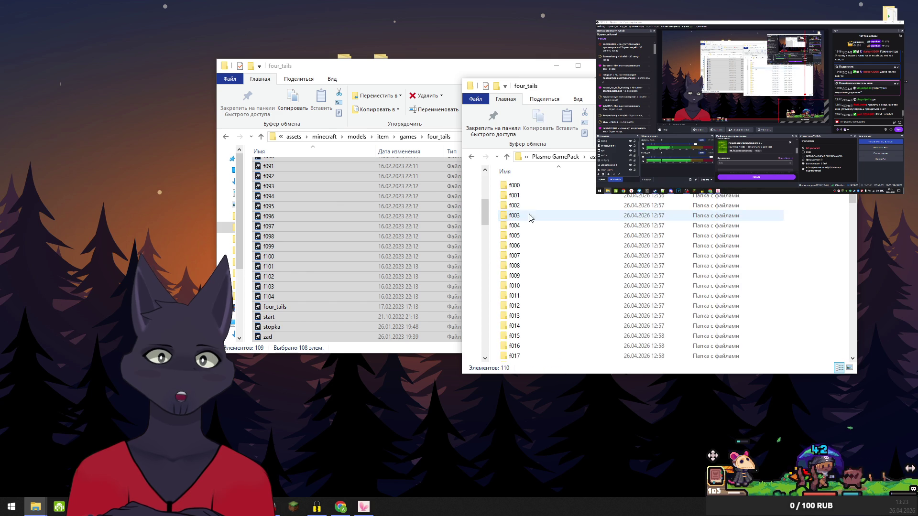
pyautogui.doubleClick(521, 186)
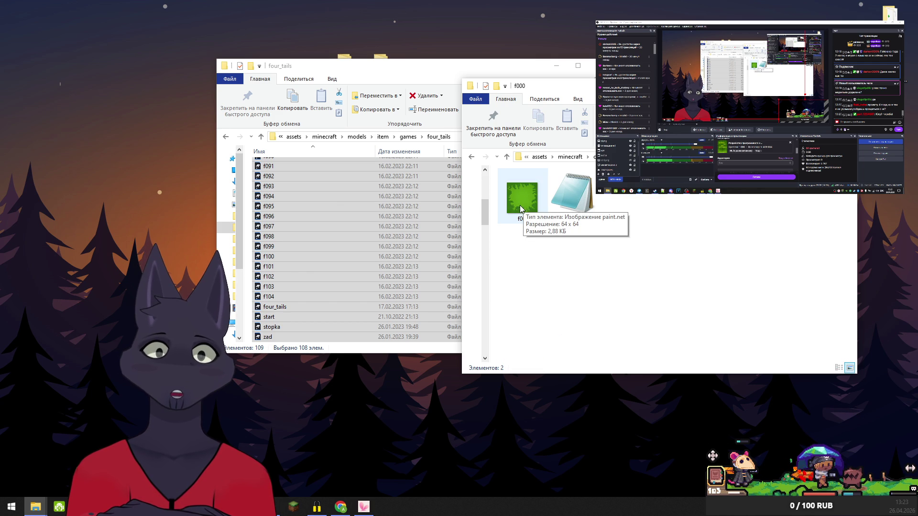
pyautogui.moveTo(416, 68); pyautogui.dragTo(220, 94)
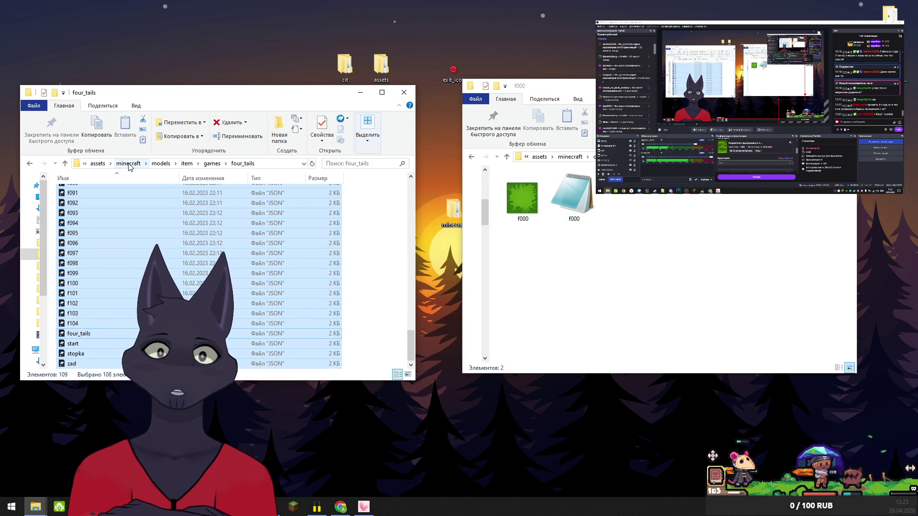
# Open textures\item\games\four_tails on the left and drag the green f000 image into it
pyautogui.click(128, 164)
pyautogui.doubleClick(87, 243)
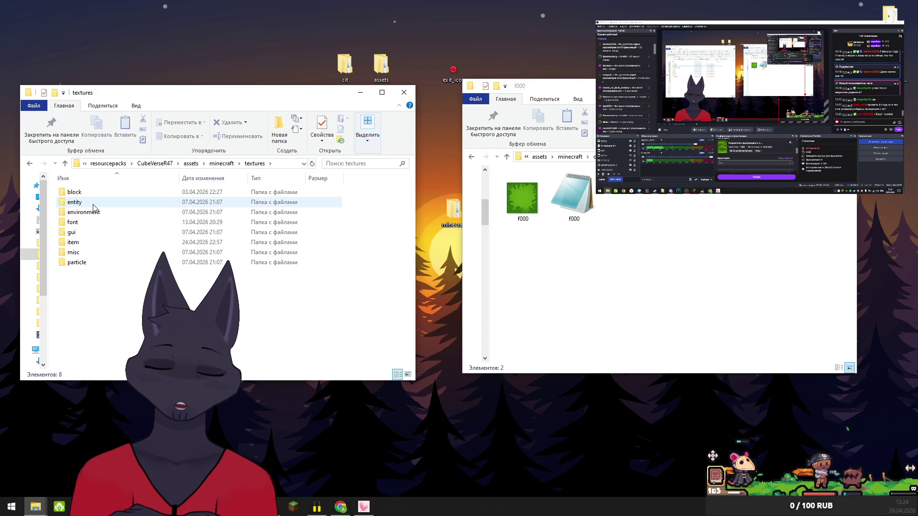
pyautogui.doubleClick(72, 243)
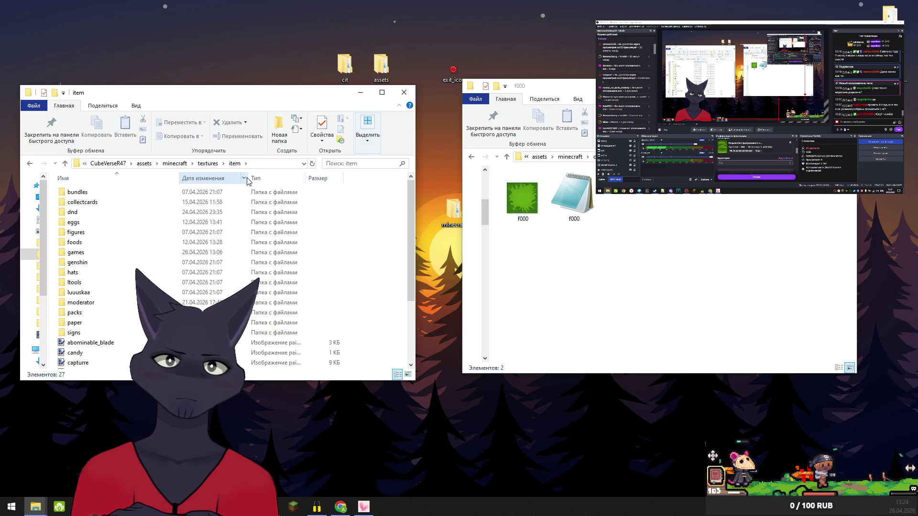
pyautogui.click(75, 254)
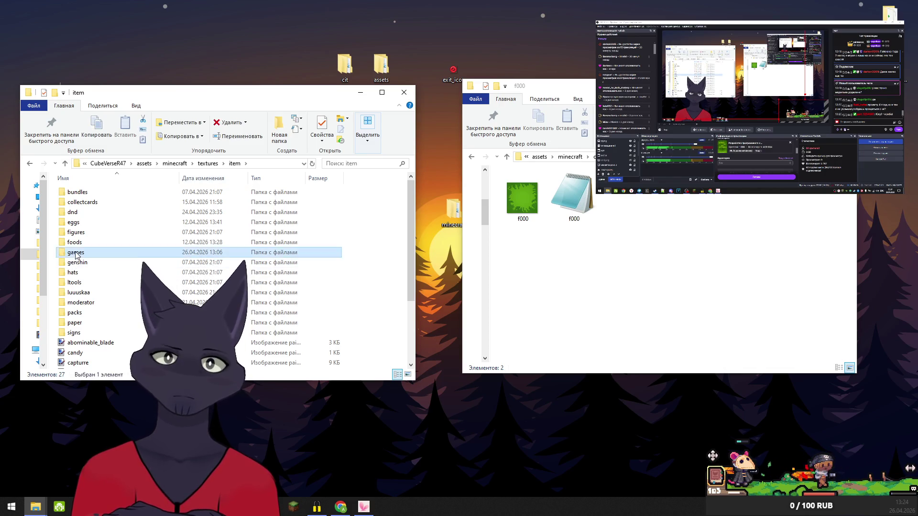
pyautogui.doubleClick(75, 254)
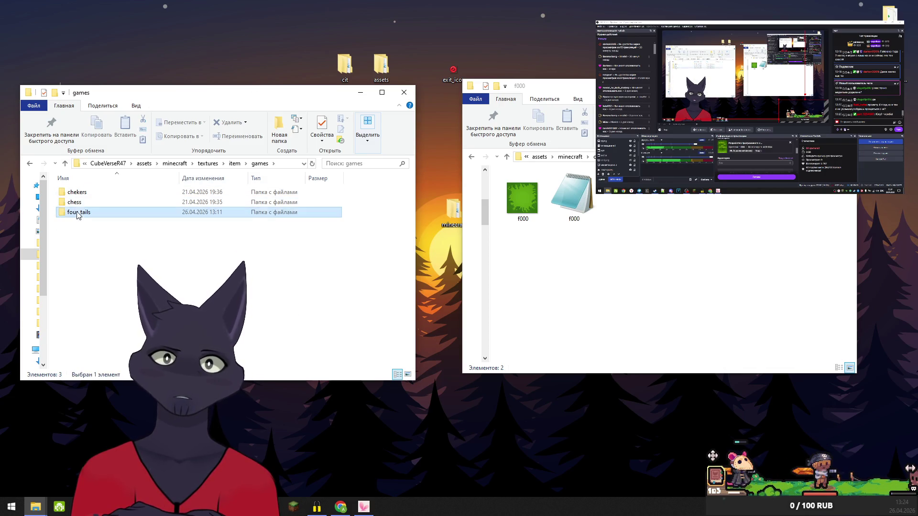
pyautogui.doubleClick(78, 215)
pyautogui.moveTo(522, 198)
pyautogui.mouseDown()
pyautogui.moveTo(373, 211)
pyautogui.moveTo(347, 236)
pyautogui.mouseUp()
# Reposition that window, return to the minecraft folder, and move Blockbench onto the main screen
pyautogui.moveTo(261, 99)
pyautogui.mouseDown()
pyautogui.moveTo(342, 97)
pyautogui.moveTo(337, 92)
pyautogui.mouseUp()
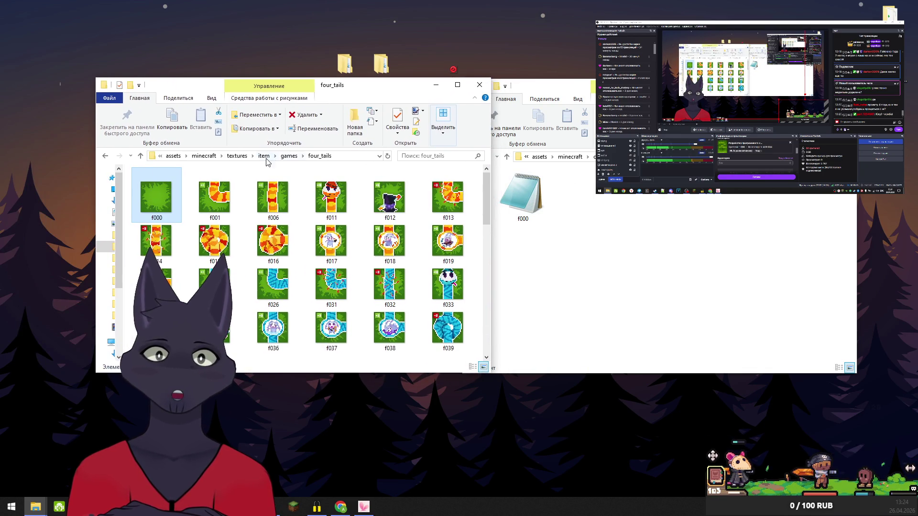
pyautogui.click(209, 156)
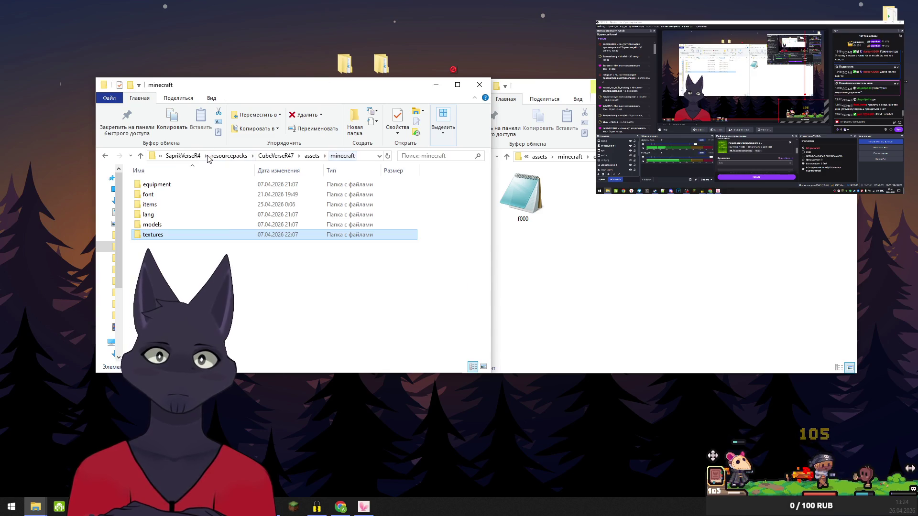
pyautogui.click(639, 191)
pyautogui.press('super+shift+Right')
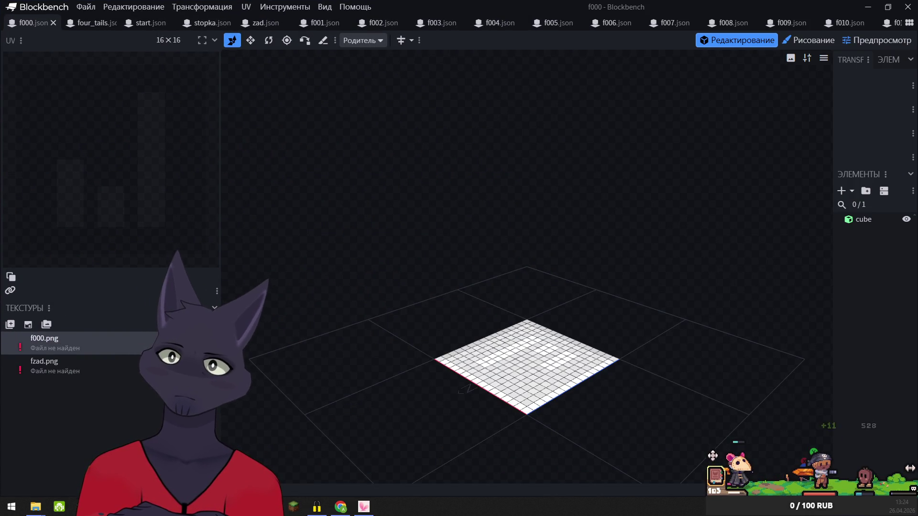
# Relink f000.png to the f000 image in CubeVerseR47's textures/item/games/four_tails folder
pyautogui.rightClick(47, 339)
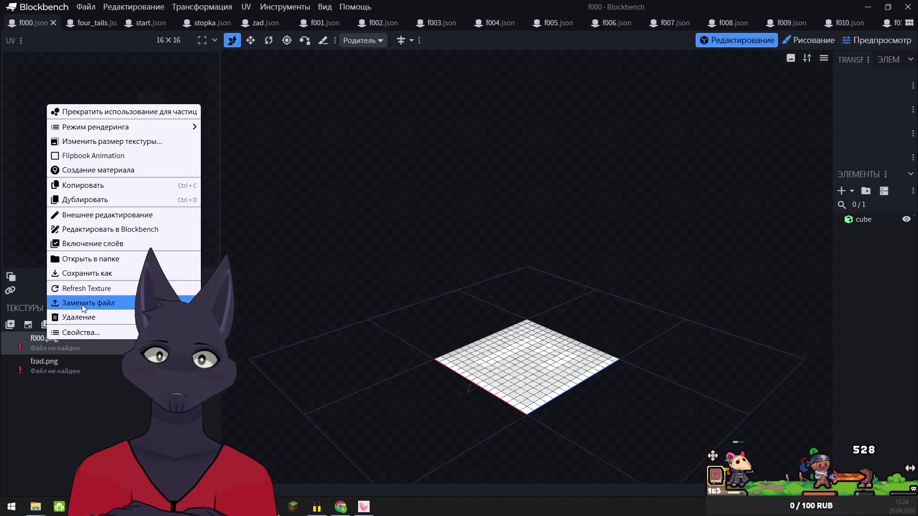
pyautogui.click(81, 304)
pyautogui.click(44, 128)
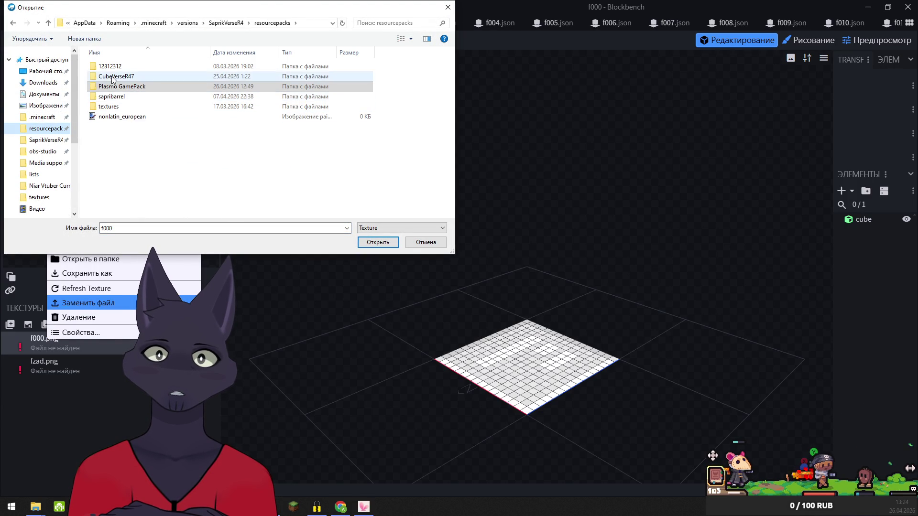
pyautogui.doubleClick(110, 76)
pyautogui.doubleClick(108, 73)
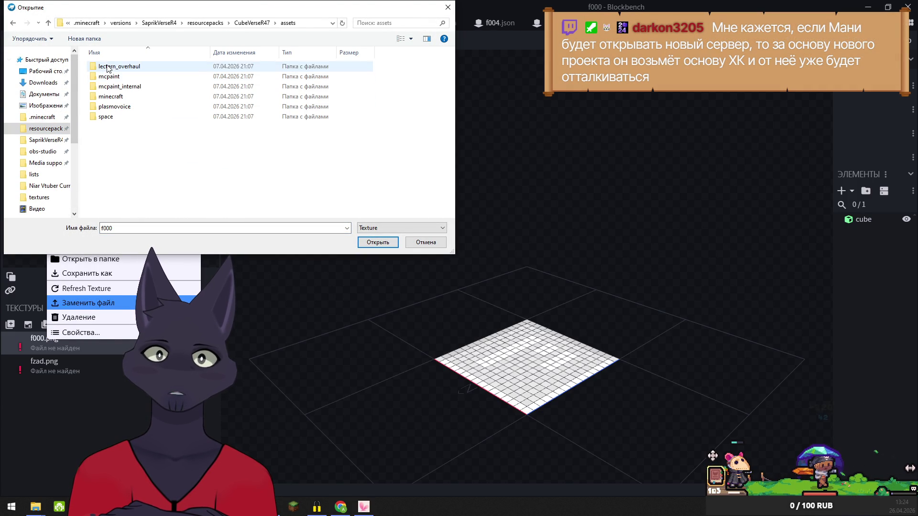
pyautogui.doubleClick(112, 96)
pyautogui.doubleClick(110, 116)
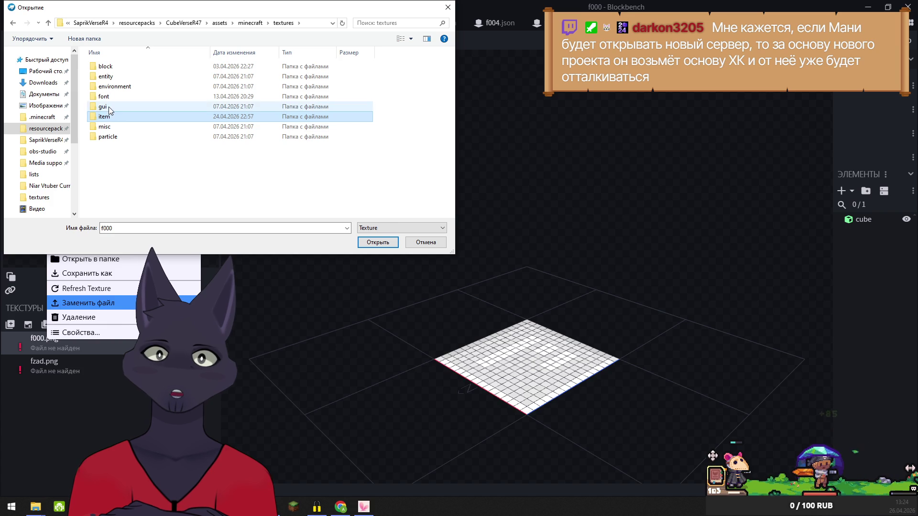
pyautogui.doubleClick(110, 116)
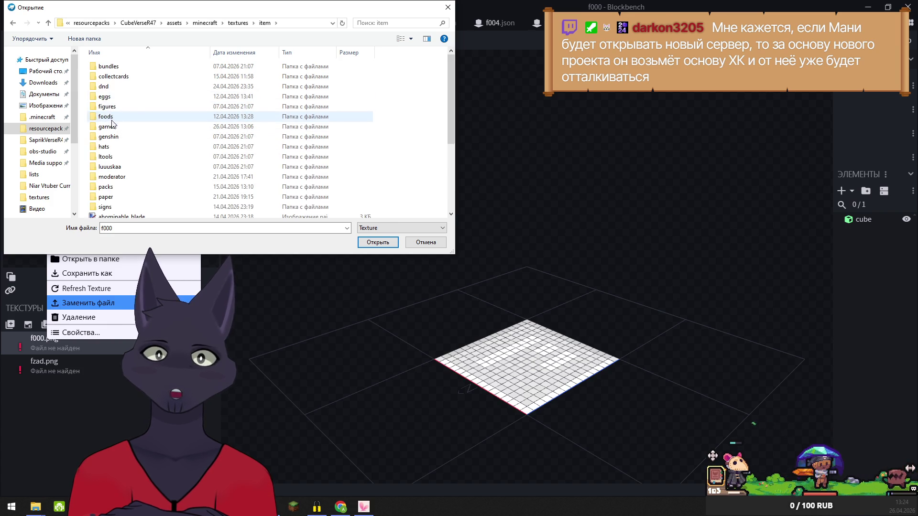
pyautogui.doubleClick(106, 127)
pyautogui.doubleClick(106, 86)
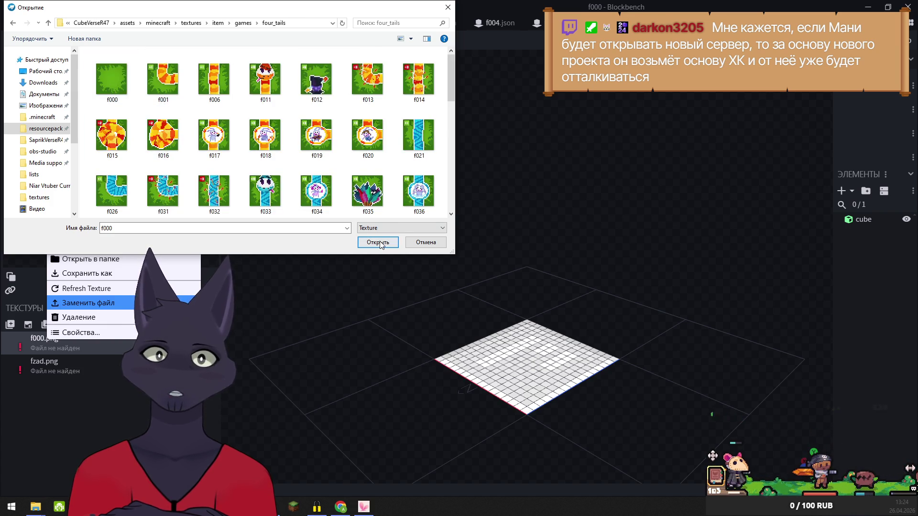
pyautogui.click(378, 242)
pyautogui.rightClick(32, 360)
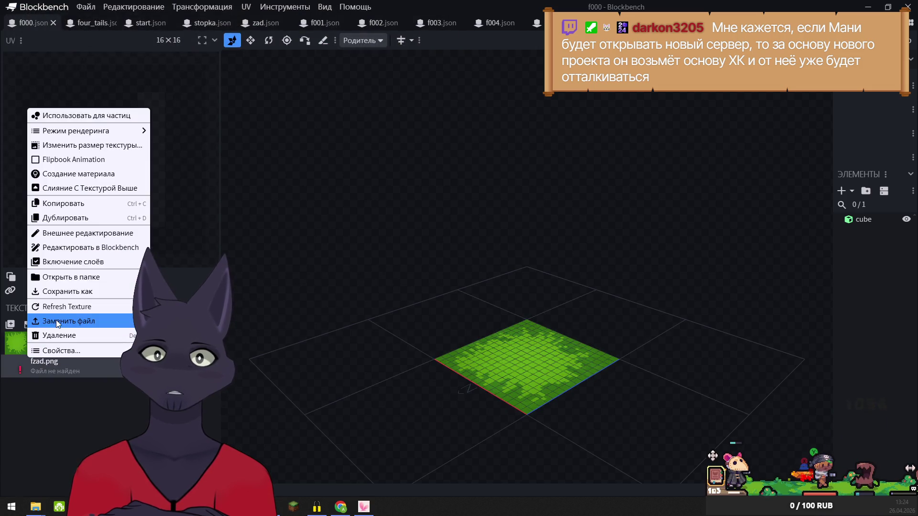
# Replace fzad.png's file with the fzad image so it loads at 128x128
pyautogui.click(67, 321)
pyautogui.click(381, 243)
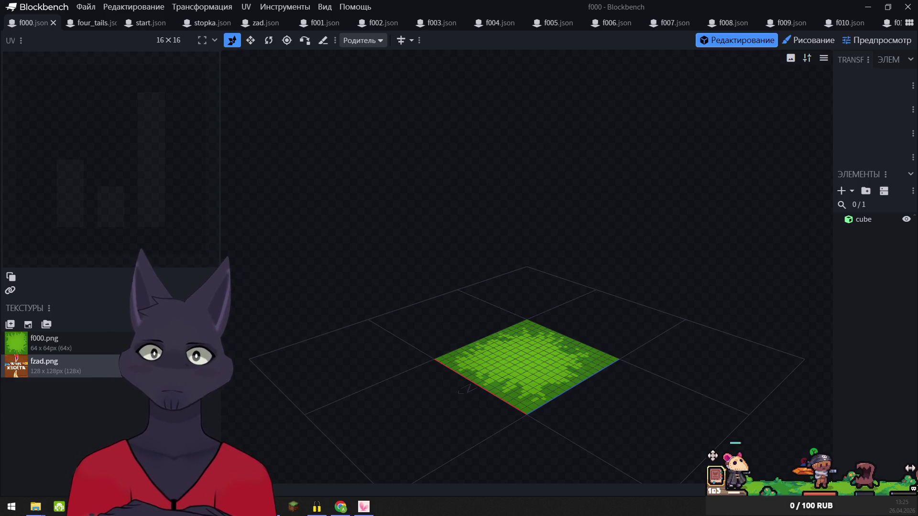
# Switch to the four_tails model and try relinking four_tails.png, dismissing the file-not-found error
pyautogui.click(89, 30)
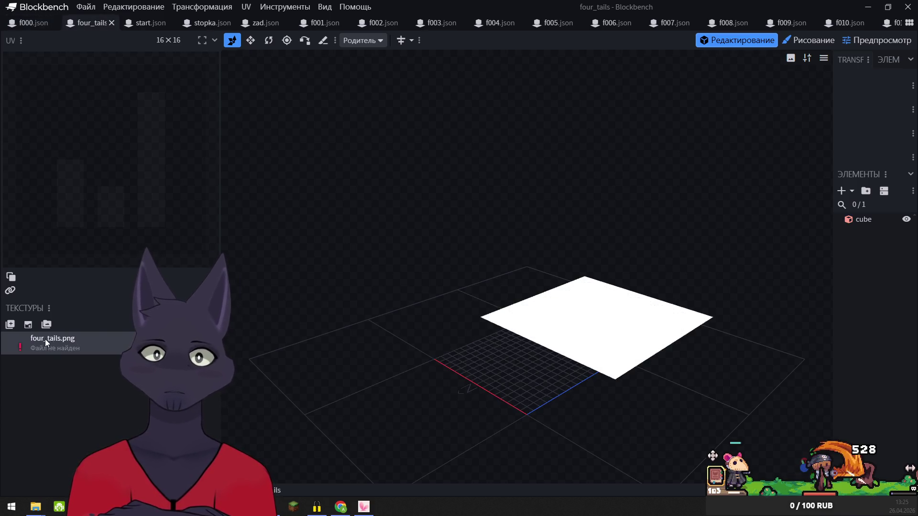
pyautogui.rightClick(62, 345)
pyautogui.click(115, 303)
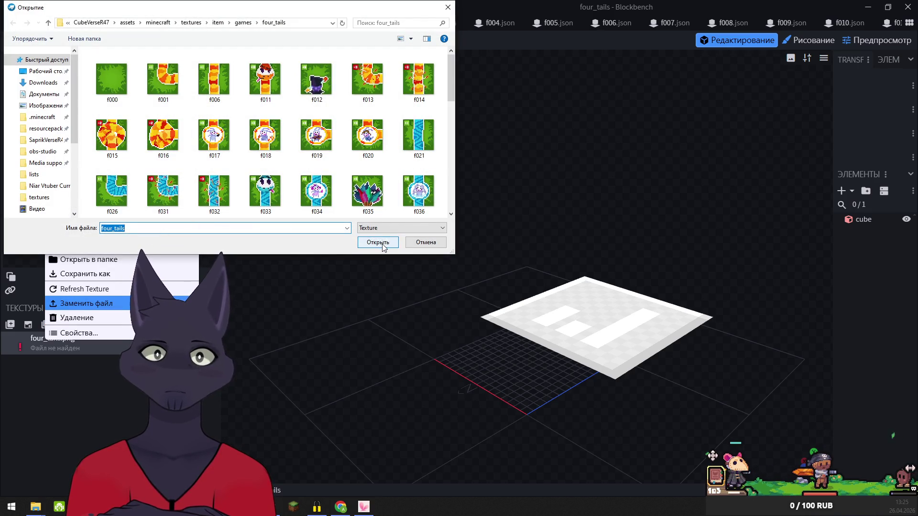
pyautogui.click(382, 243)
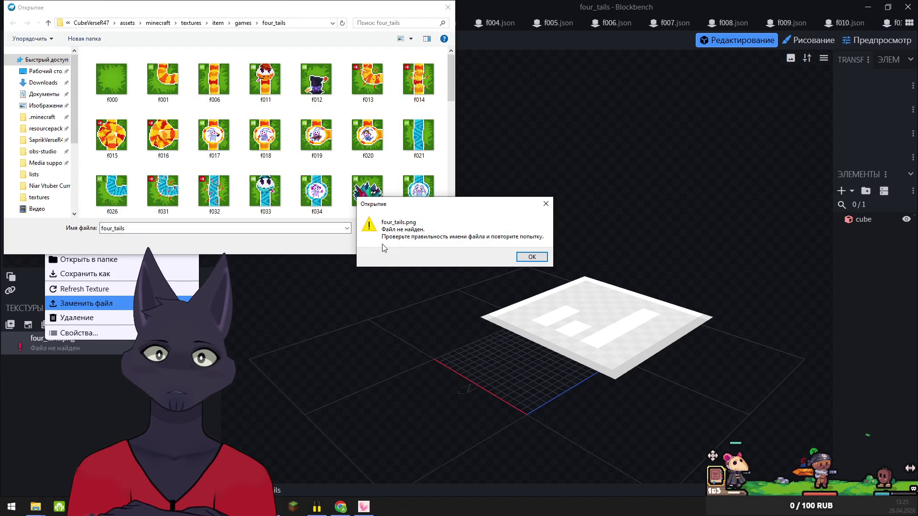
pyautogui.click(531, 257)
pyautogui.moveTo(449, 72); pyautogui.dragTo(454, 182)
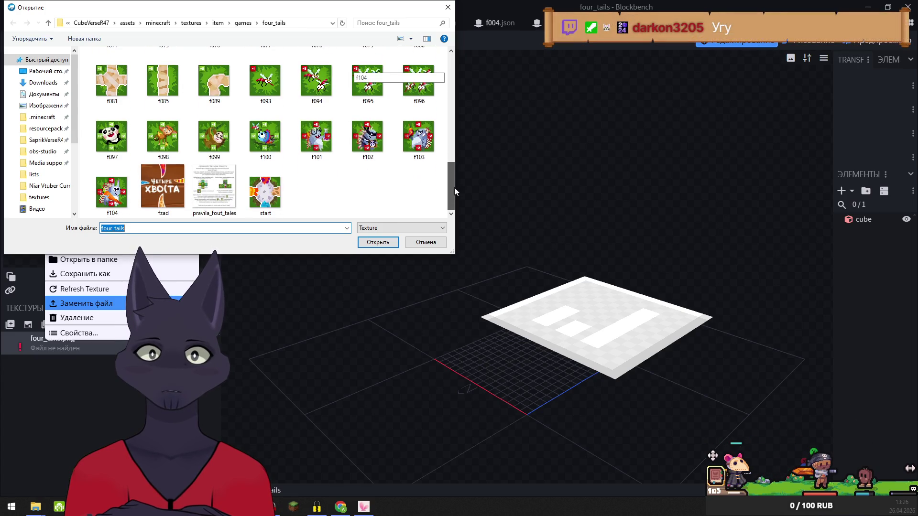
pyautogui.moveTo(454, 188)
pyautogui.mouseDown()
pyautogui.moveTo(448, 64)
pyautogui.moveTo(450, 192)
pyautogui.mouseUp()
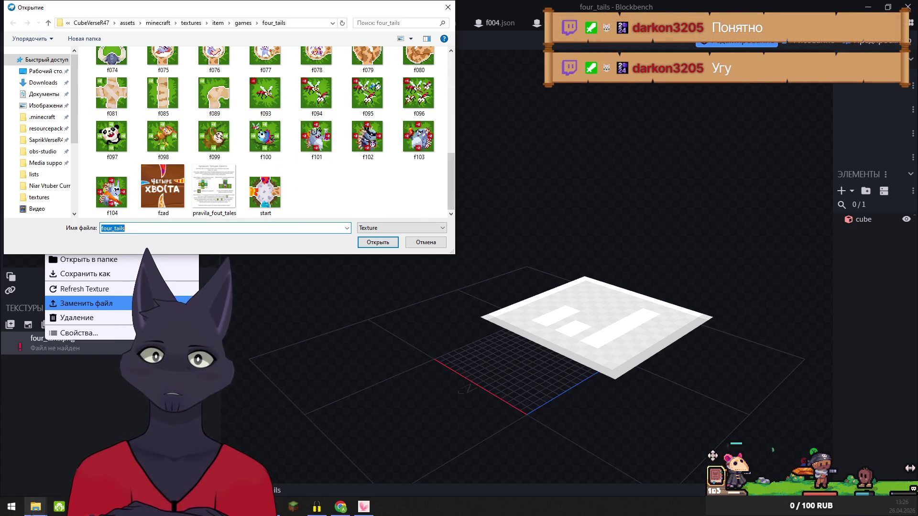
pyautogui.moveTo(34, 510)
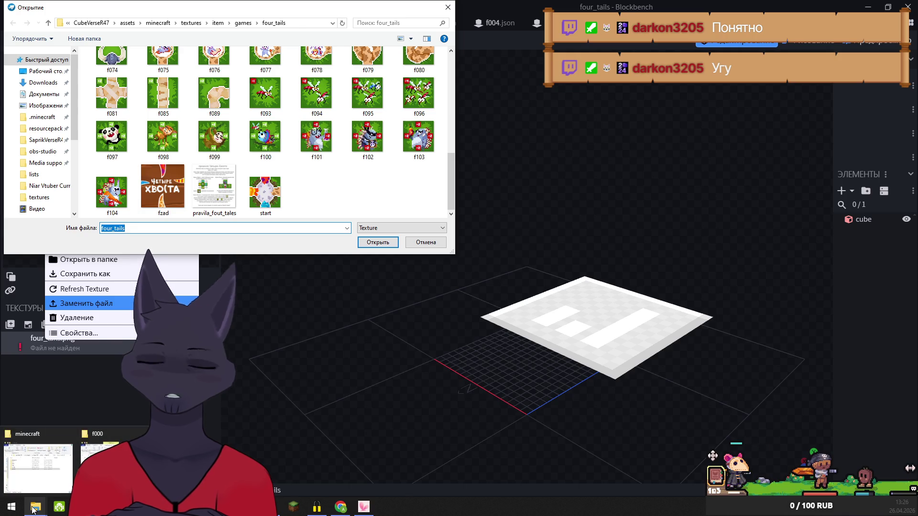
# Arrange the Explorer windows to locate the four_tails image and open the textures folder
pyautogui.click(38, 464)
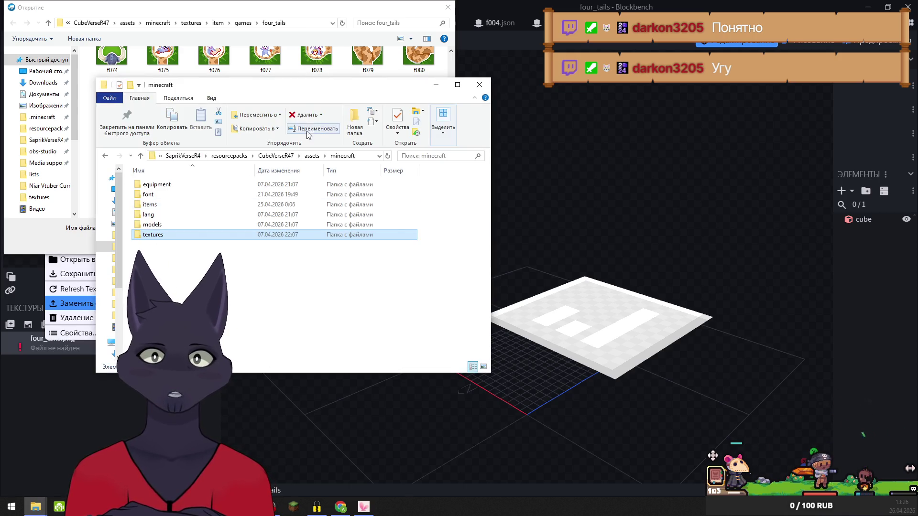
pyautogui.moveTo(268, 85)
pyautogui.mouseDown()
pyautogui.moveTo(444, 91)
pyautogui.moveTo(195, 91)
pyautogui.mouseUp()
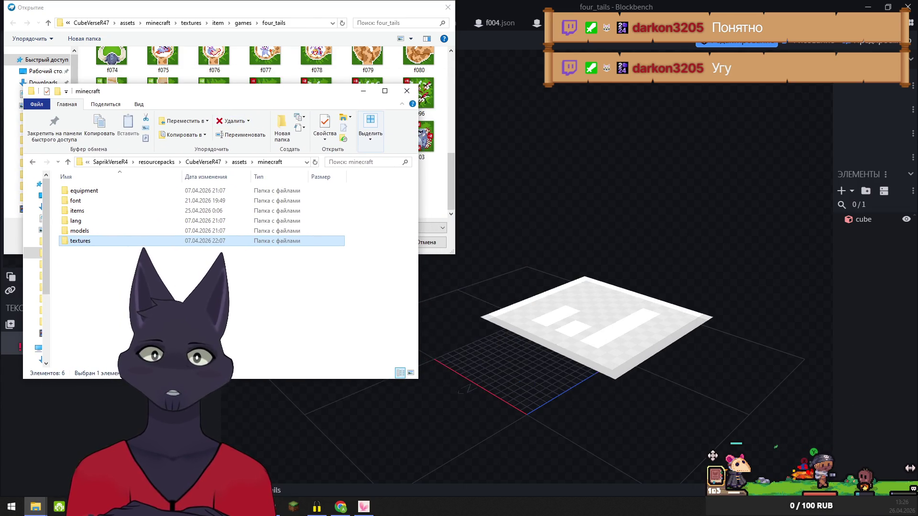
pyautogui.moveTo(36, 508)
pyautogui.click(107, 458)
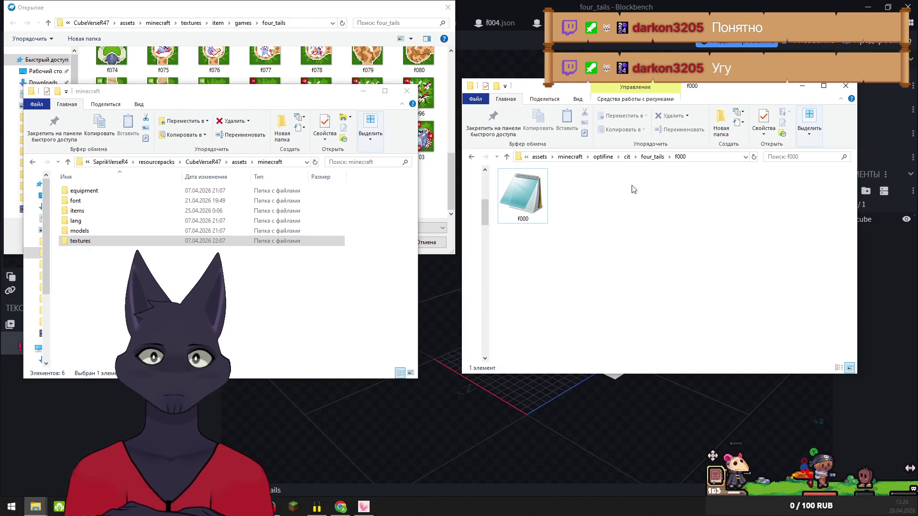
pyautogui.click(652, 157)
pyautogui.moveTo(852, 188); pyautogui.dragTo(849, 339)
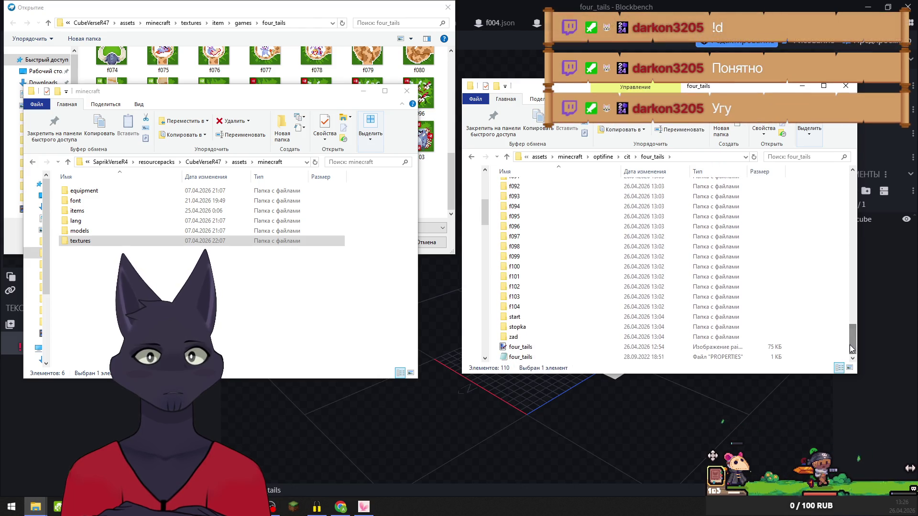
pyautogui.click(527, 351)
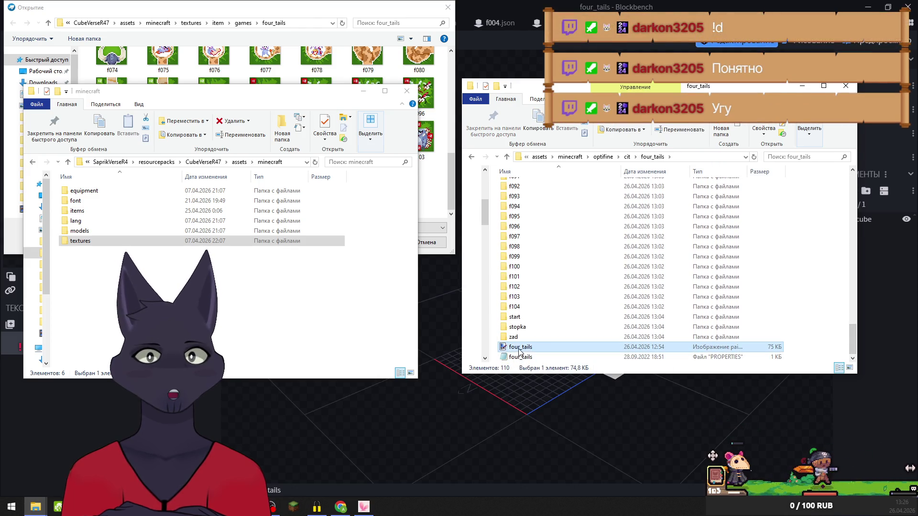
pyautogui.doubleClick(75, 241)
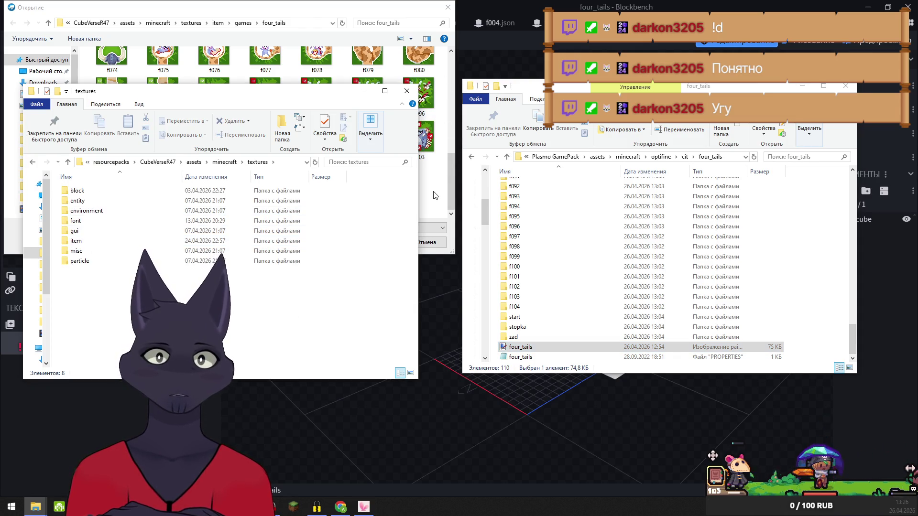
pyautogui.click(435, 196)
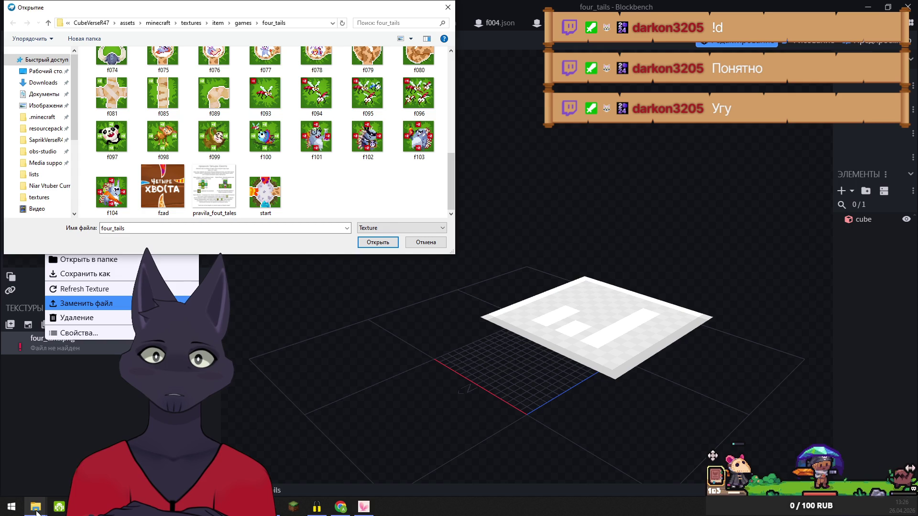
# Drag the four_tails image into the file picker to relink the missing four_tails.png texture
pyautogui.moveTo(35, 508)
pyautogui.click(115, 466)
pyautogui.moveTo(525, 347)
pyautogui.mouseDown()
pyautogui.moveTo(335, 210)
pyautogui.moveTo(325, 192)
pyautogui.mouseUp()
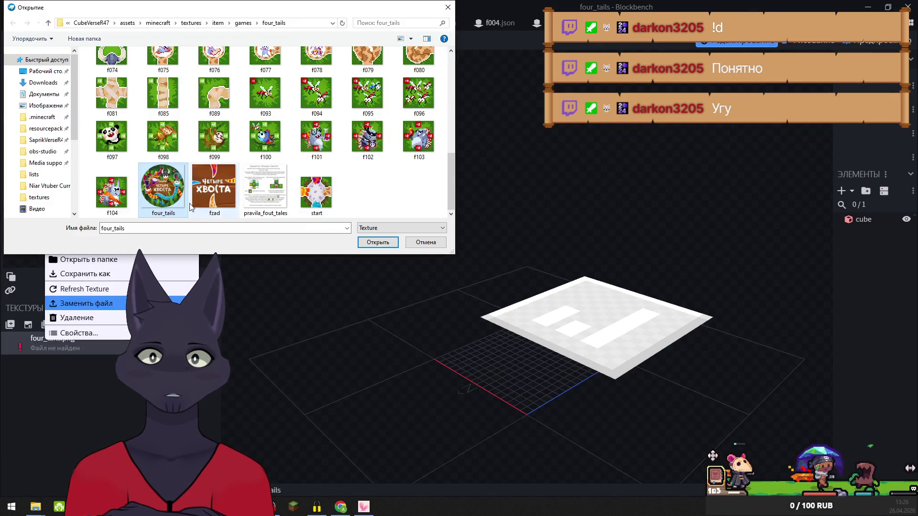
pyautogui.click(378, 242)
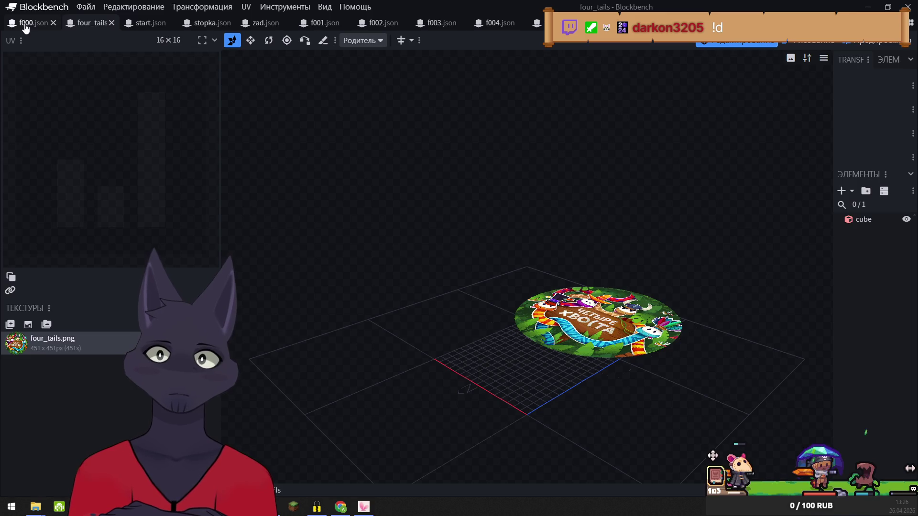
pyautogui.click(131, 21)
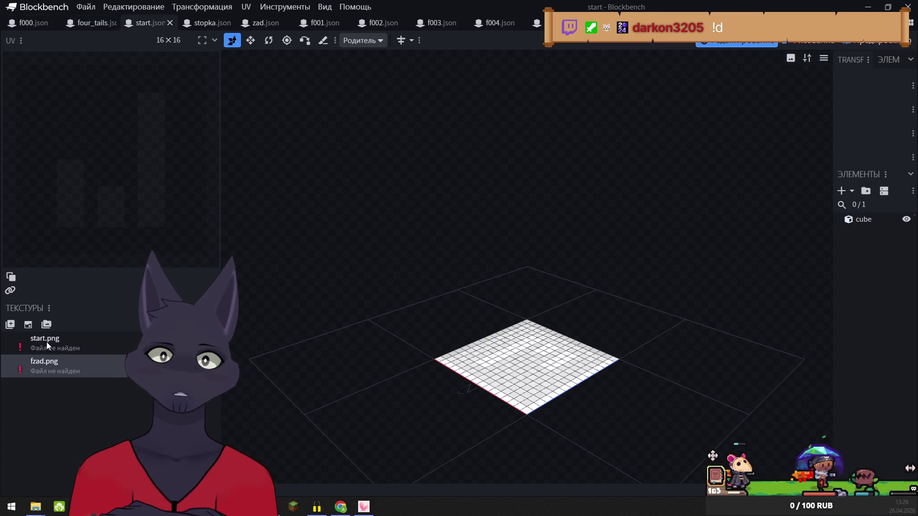
# Relink start.png to the start image in textures/item/games/four_tails
pyautogui.rightClick(47, 342)
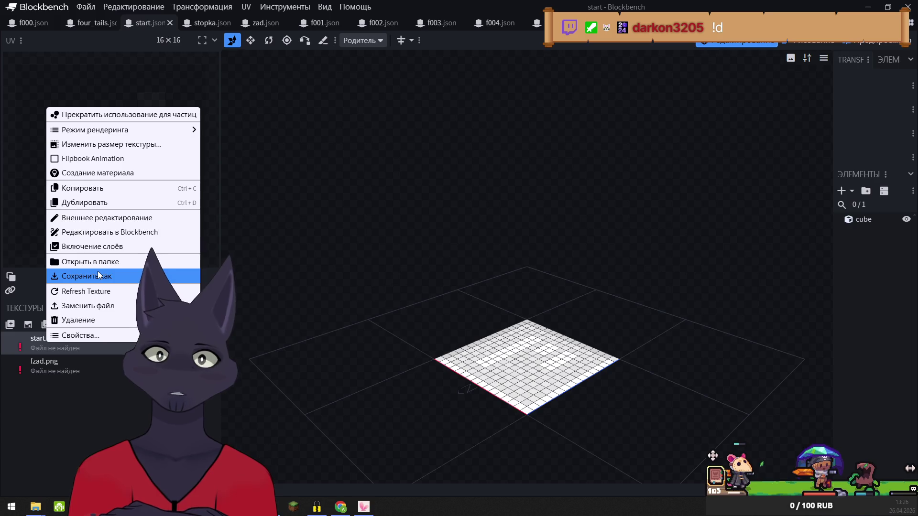
pyautogui.click(76, 309)
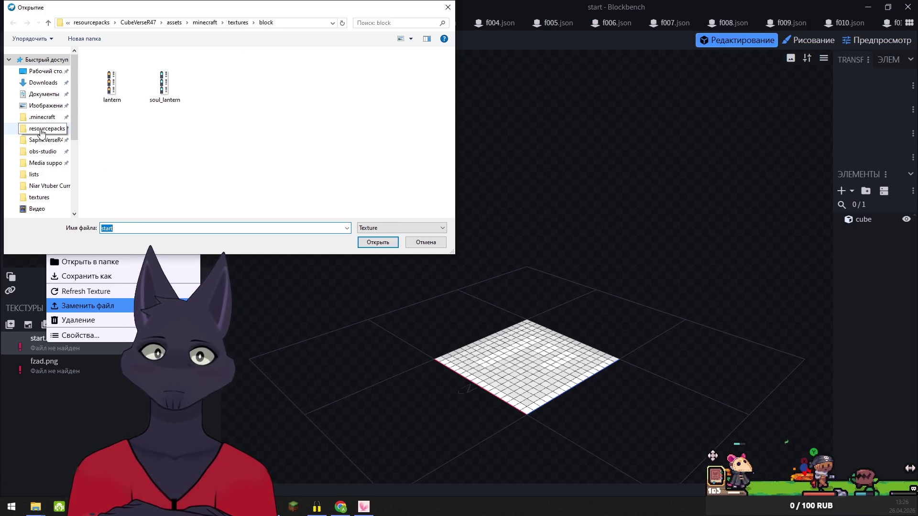
pyautogui.click(237, 22)
pyautogui.doubleClick(114, 120)
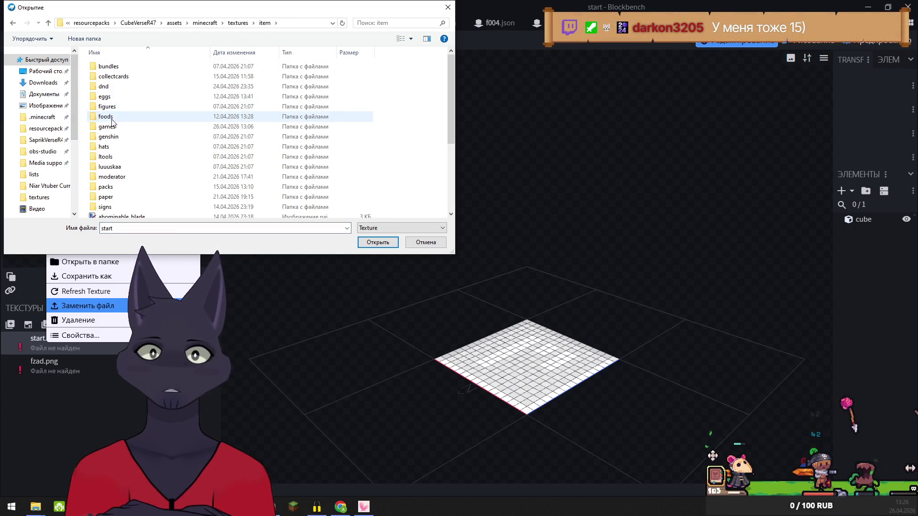
pyautogui.doubleClick(112, 122)
pyautogui.doubleClick(112, 87)
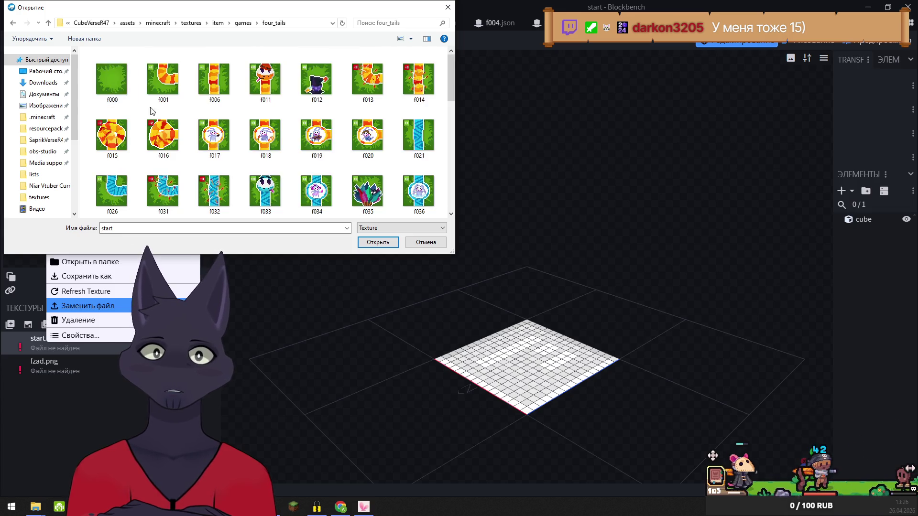
pyautogui.click(377, 242)
# Relink fzad.png to the fzad image in the same four_tails texture folder
pyautogui.rightClick(47, 368)
pyautogui.click(85, 330)
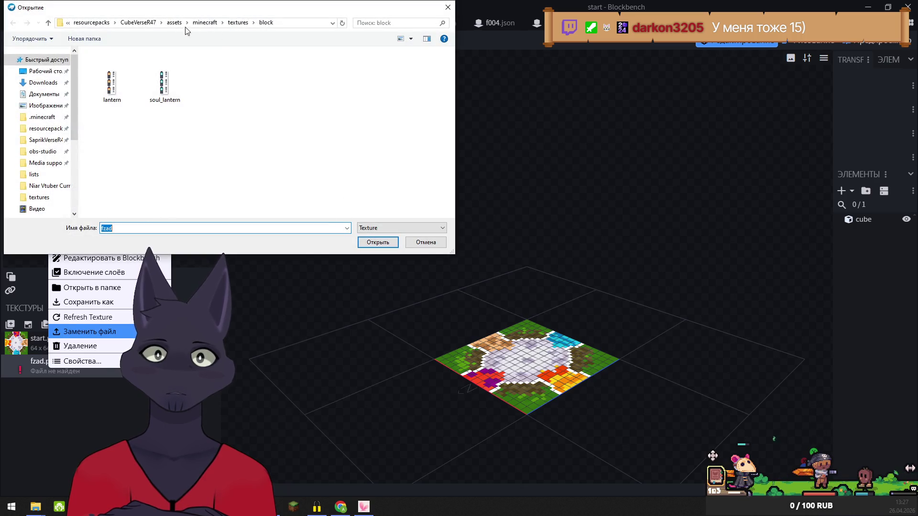
pyautogui.click(138, 22)
pyautogui.doubleClick(112, 86)
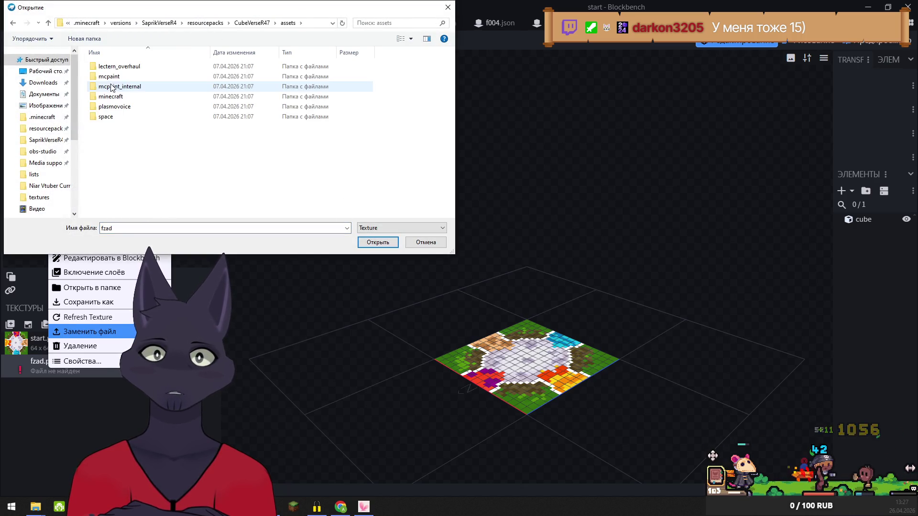
pyautogui.doubleClick(112, 96)
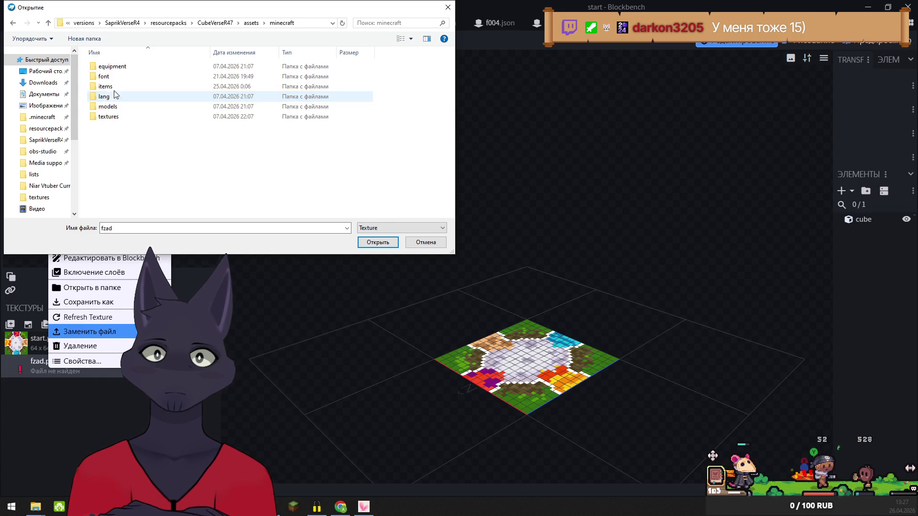
pyautogui.doubleClick(110, 116)
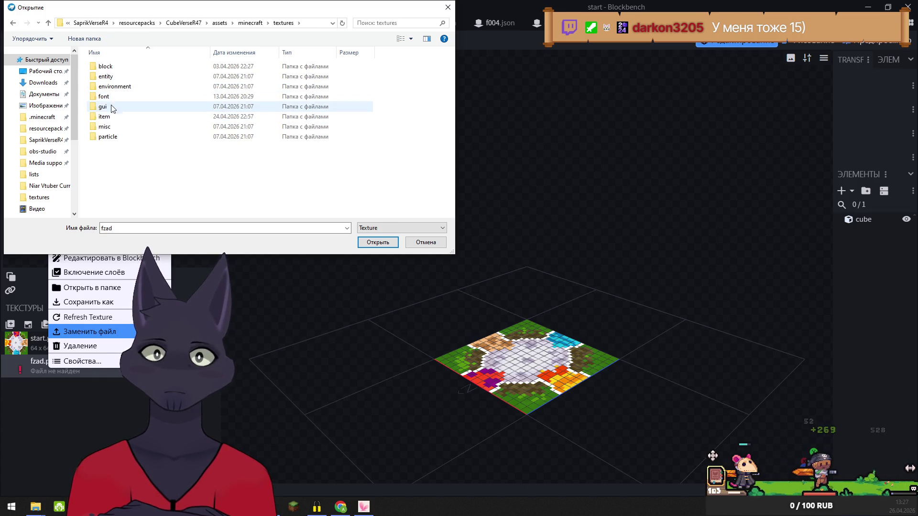
pyautogui.doubleClick(112, 116)
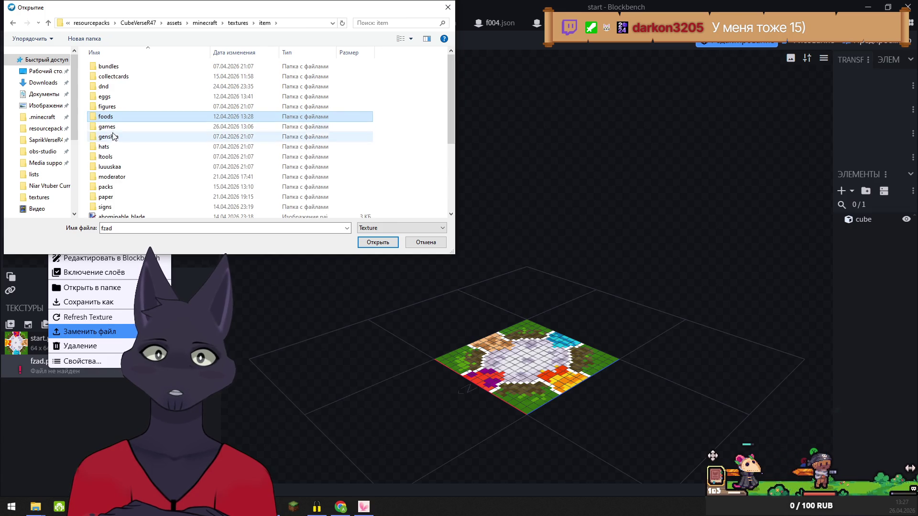
pyautogui.doubleClick(110, 127)
pyautogui.doubleClick(119, 86)
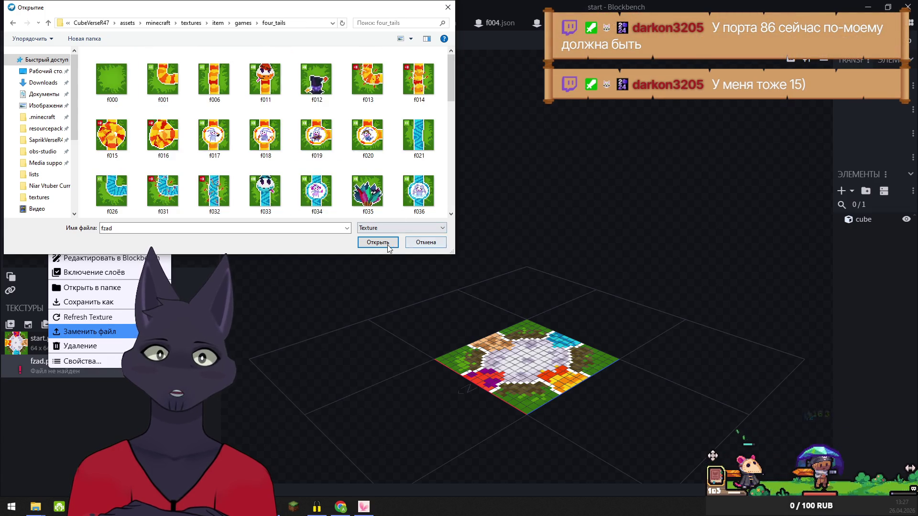
pyautogui.click(389, 245)
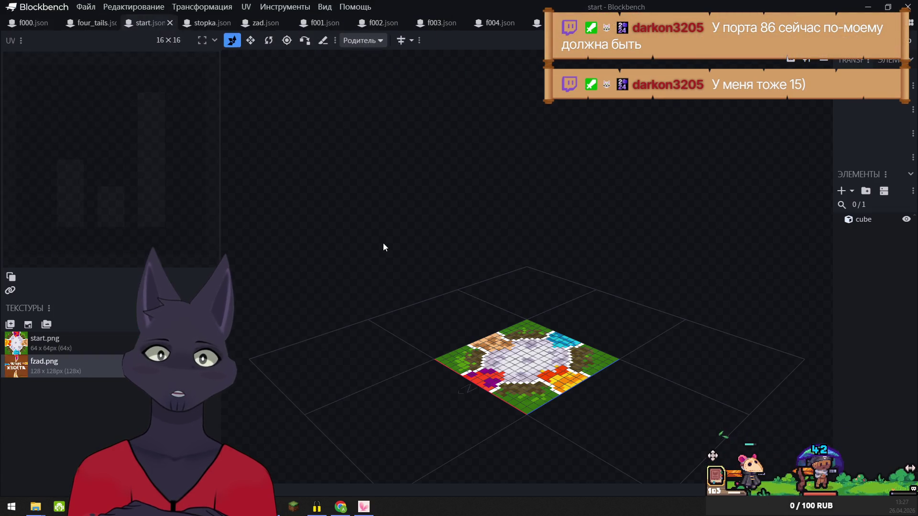
pyautogui.click(196, 28)
# Start replacing ky.png's file, pinning the four_tails texture folder to Quick access and opening it
pyautogui.click(32, 343)
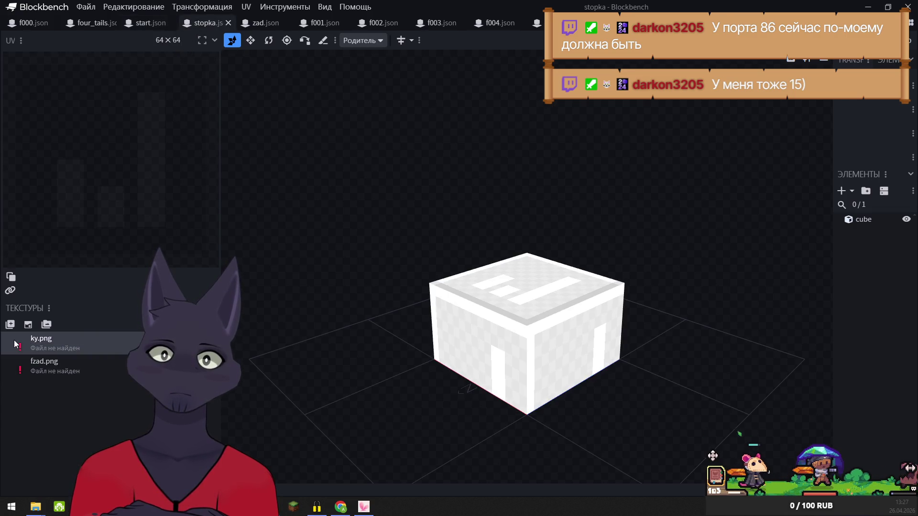
pyautogui.rightClick(16, 343)
pyautogui.click(55, 304)
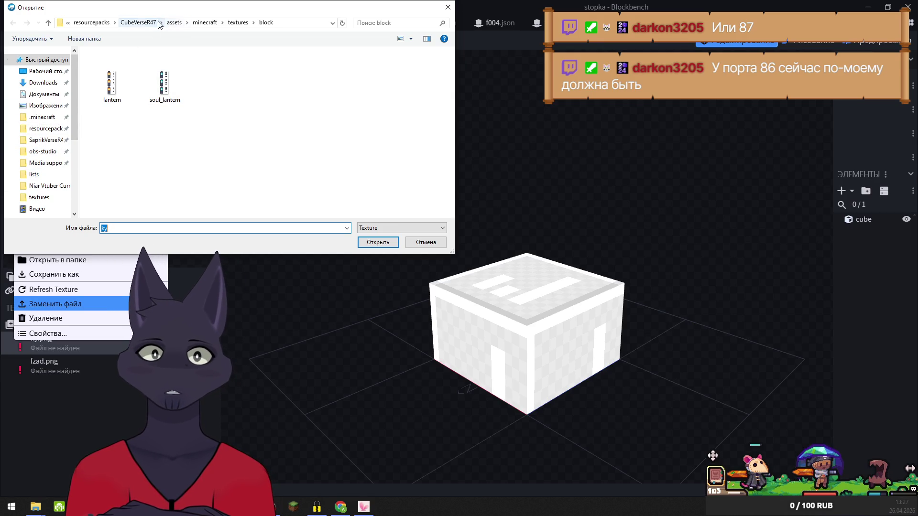
pyautogui.click(237, 23)
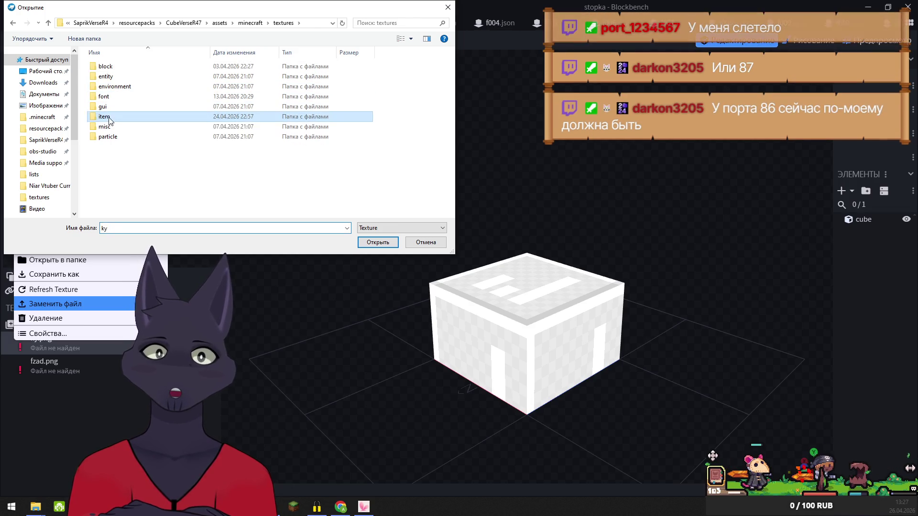
pyautogui.doubleClick(105, 117)
pyautogui.doubleClick(107, 126)
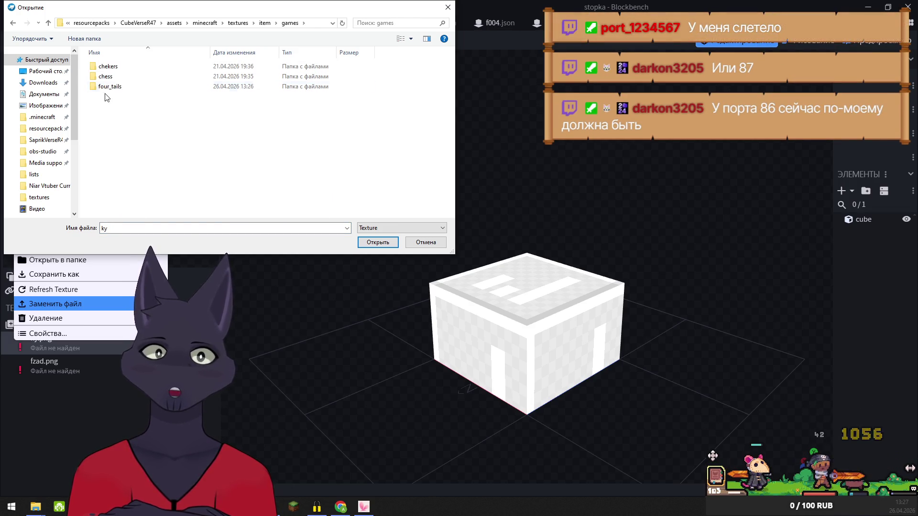
pyautogui.rightClick(104, 86)
pyautogui.click(149, 127)
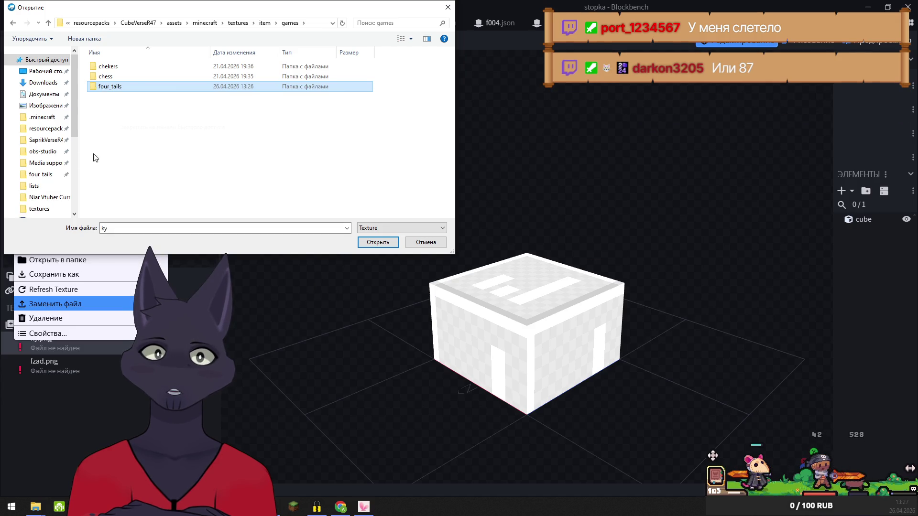
pyautogui.click(35, 177)
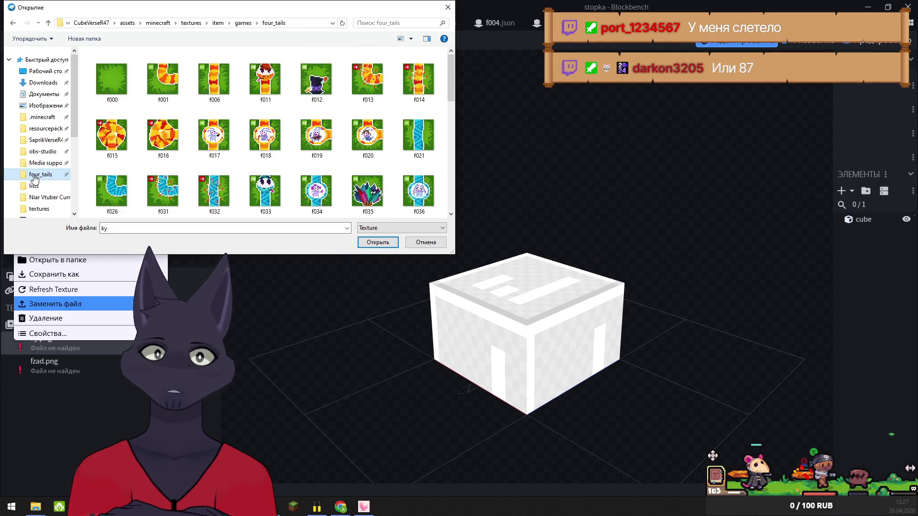
# Try loading ky from four_tails, dismiss the not-found error and cancel the replacement
pyautogui.click(378, 242)
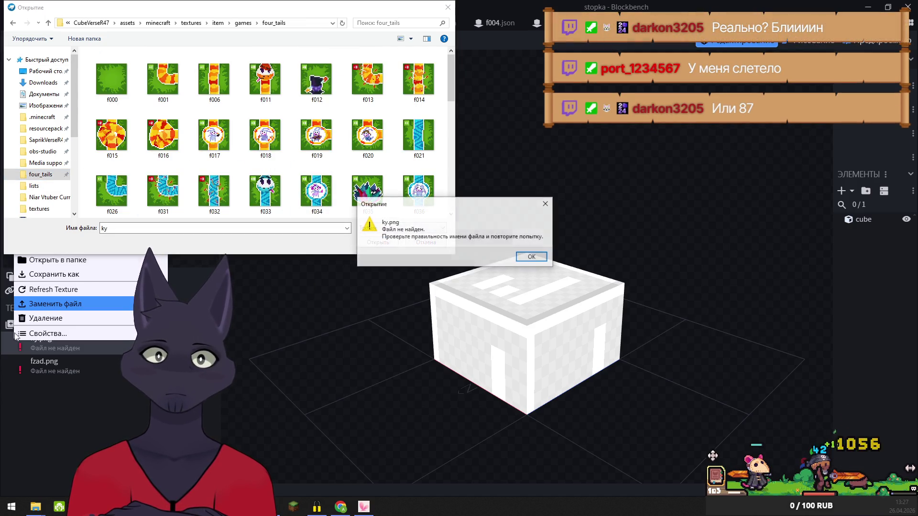
pyautogui.click(532, 256)
pyautogui.click(430, 243)
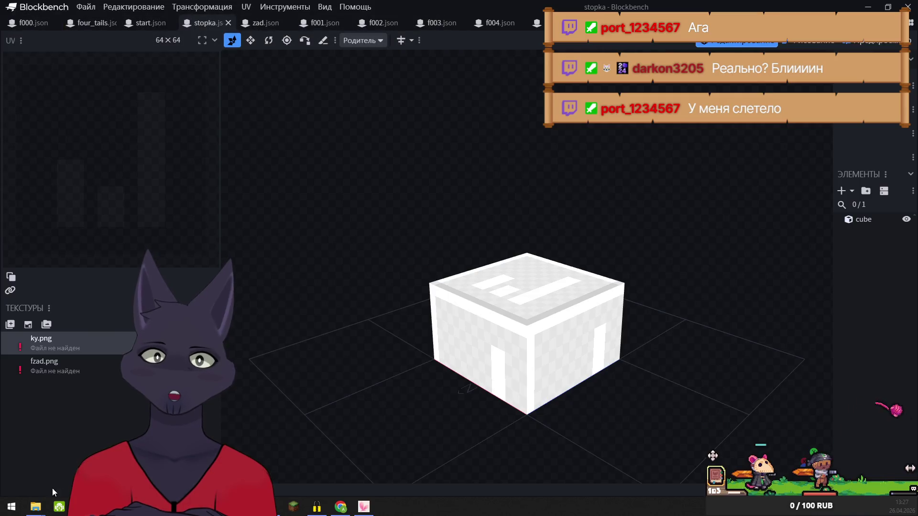
pyautogui.moveTo(37, 509)
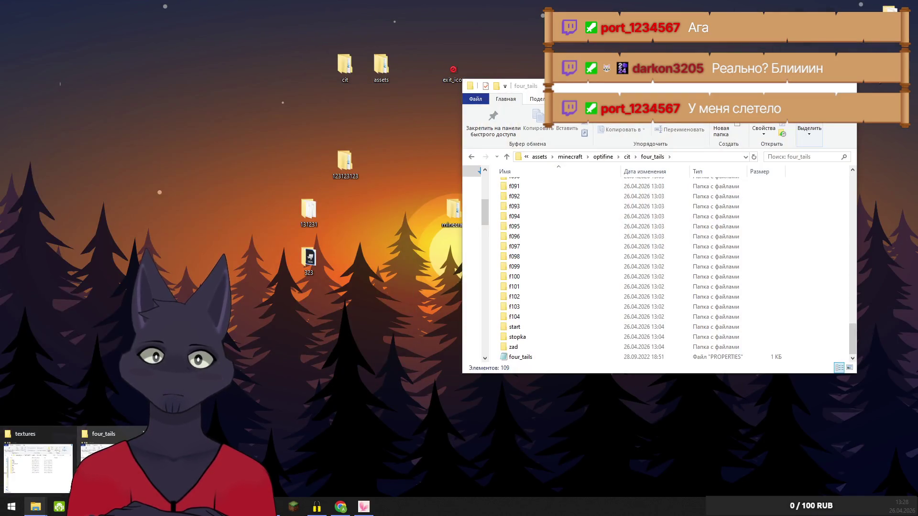
# Browse the four_tails folder's listing, peeking into the zad folder and returning
pyautogui.click(110, 464)
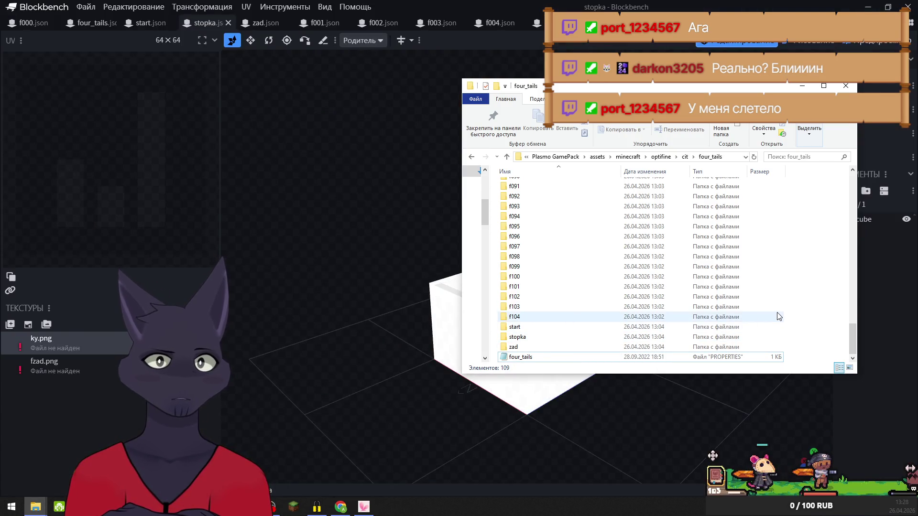
pyautogui.moveTo(849, 333)
pyautogui.mouseDown()
pyautogui.moveTo(853, 170)
pyautogui.moveTo(844, 284)
pyautogui.mouseUp()
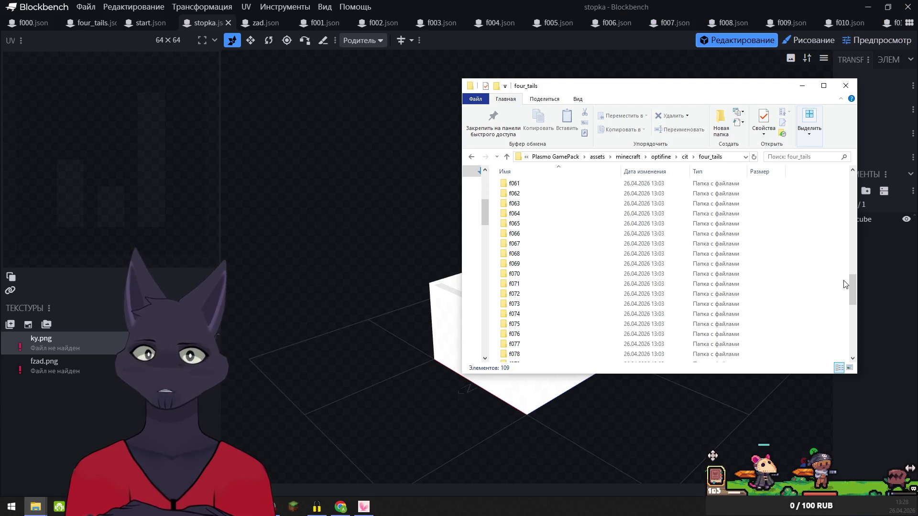
pyautogui.scroll(-10, 748, 299)
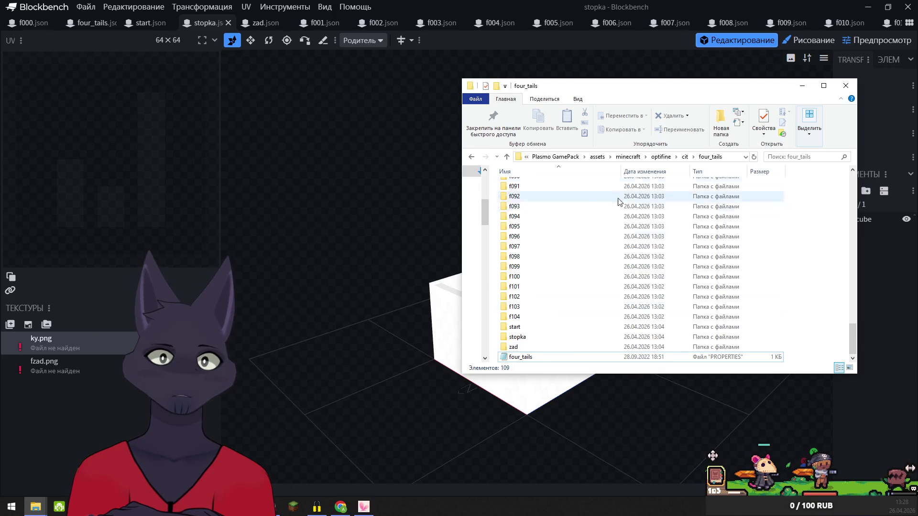
pyautogui.click(517, 350)
pyautogui.doubleClick(518, 350)
pyautogui.hotkey('alt', 'Left')
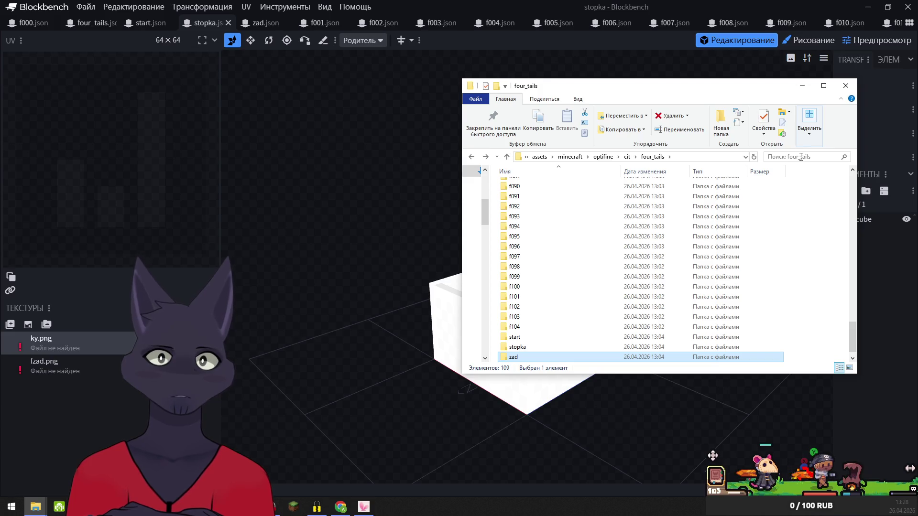
# Search the four_tails folder for .png files, find none, and clear the search
pyautogui.click(809, 154)
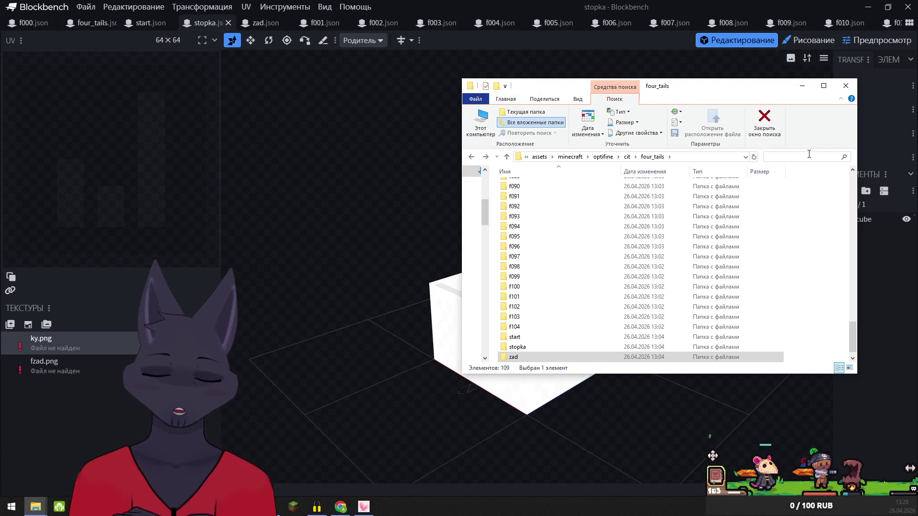
pyautogui.write('.')
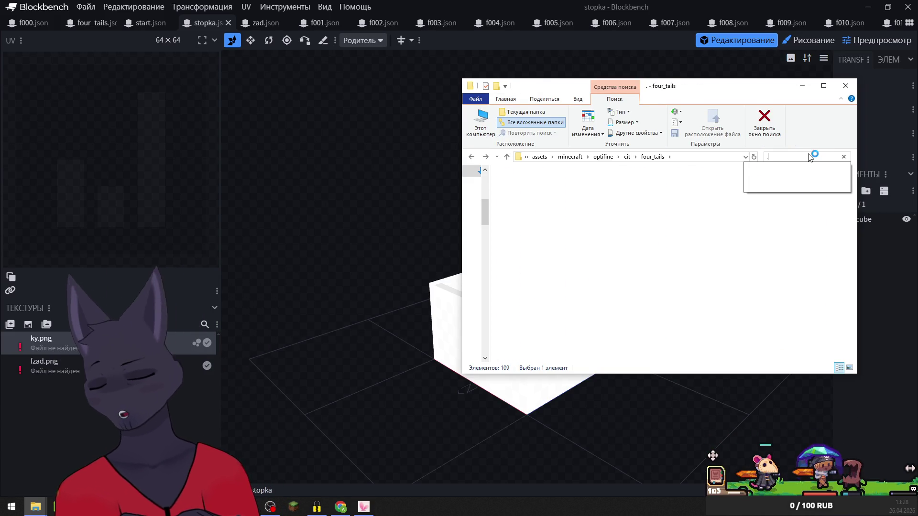
pyautogui.write('png')
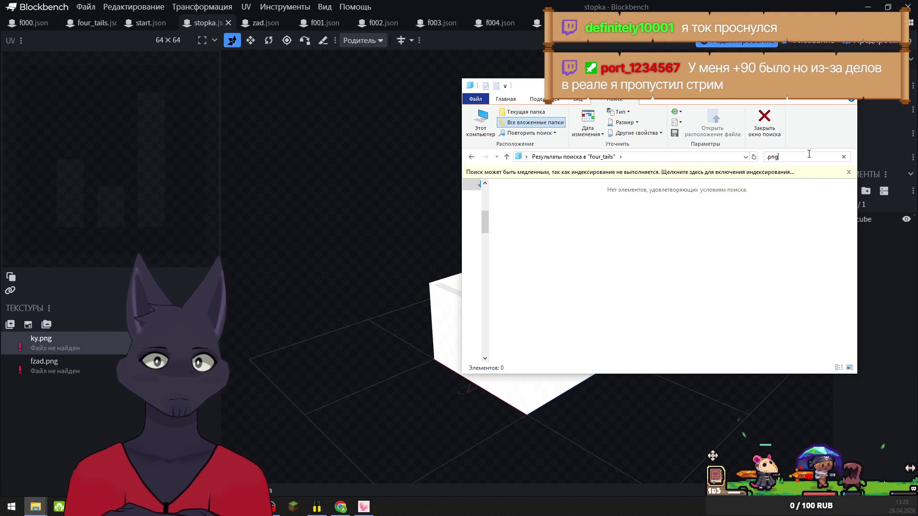
pyautogui.press('BackSpace')
pyautogui.press('BackSpace')
pyautogui.press('BackSpace')
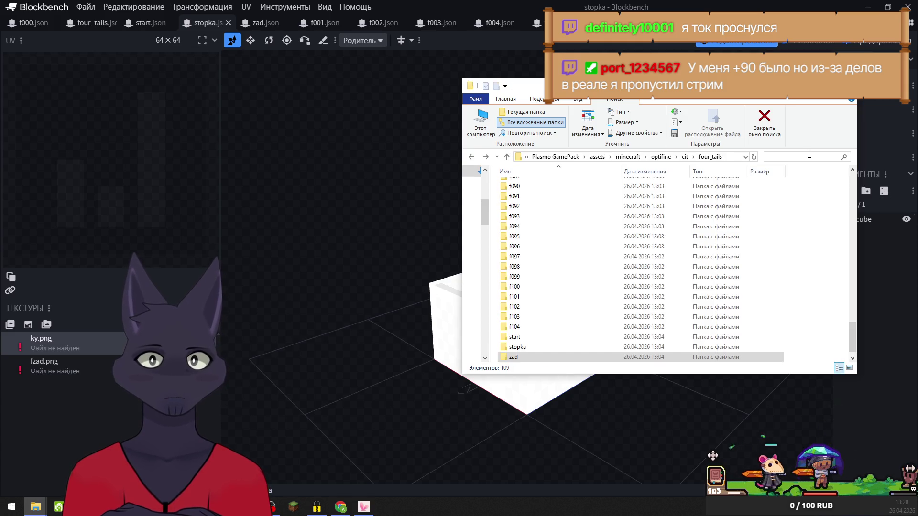
# Navigate from cit/four_tails up to the Plasmo GamePack textures/block folder holding ky
pyautogui.click(626, 157)
pyautogui.click(532, 217)
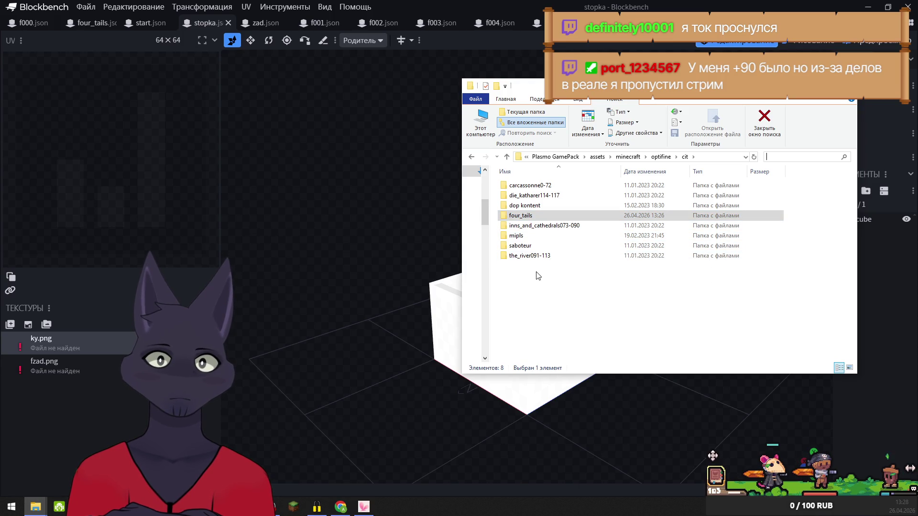
pyautogui.click(663, 158)
pyautogui.click(626, 157)
pyautogui.click(516, 197)
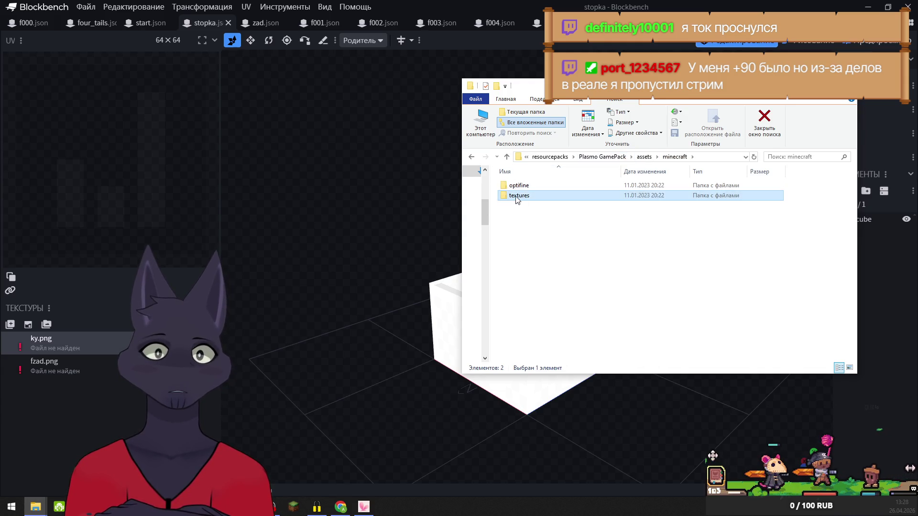
pyautogui.doubleClick(517, 197)
pyautogui.doubleClick(519, 186)
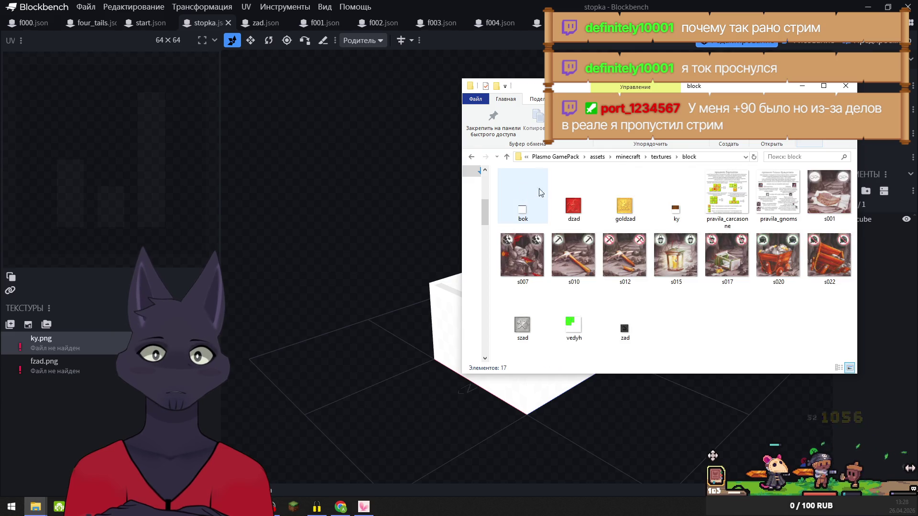
pyautogui.moveTo(678, 215)
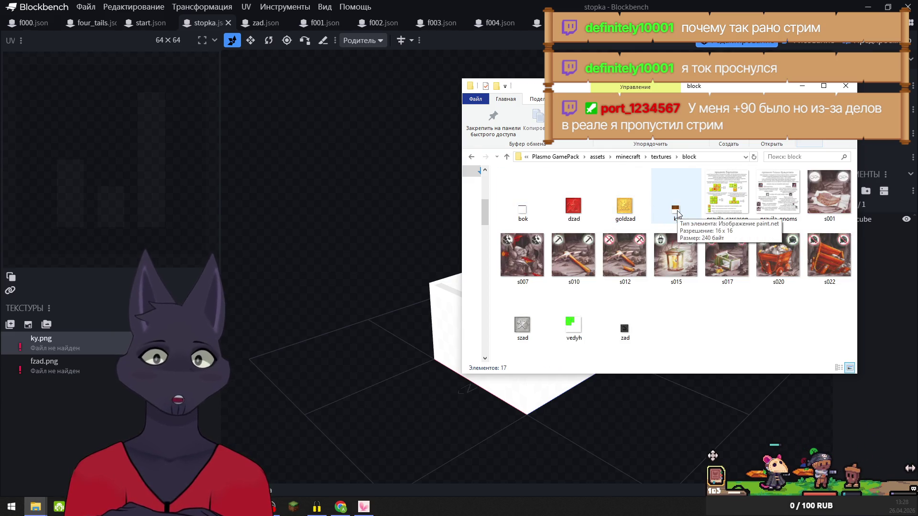
pyautogui.moveTo(36, 507)
# Open CubeVerseR47's item/games/four_tails in the second window and drag the ky image into it
pyautogui.click(58, 461)
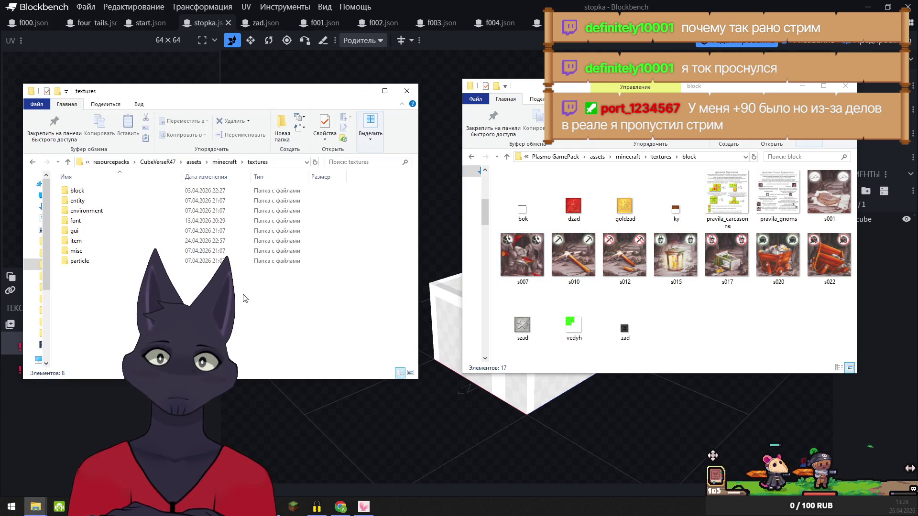
pyautogui.doubleClick(79, 240)
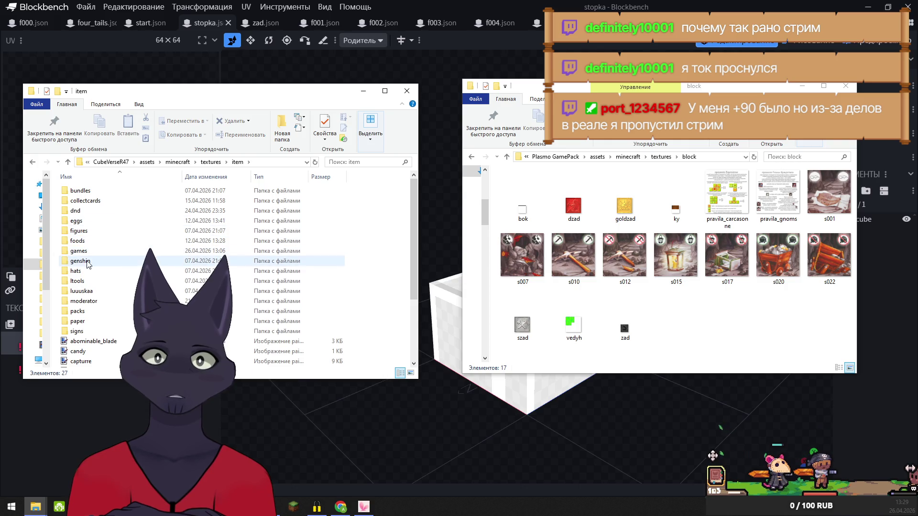
pyautogui.doubleClick(82, 251)
pyautogui.doubleClick(82, 211)
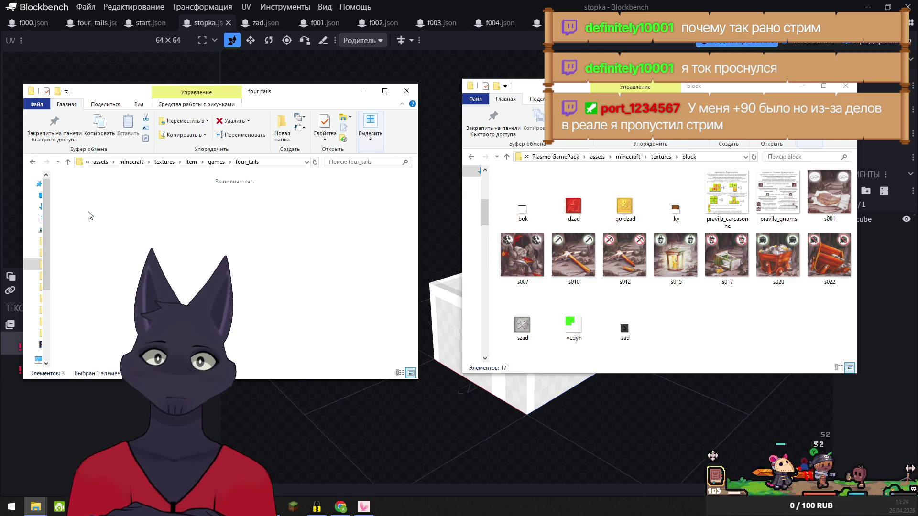
pyautogui.moveTo(675, 209); pyautogui.dragTo(377, 222)
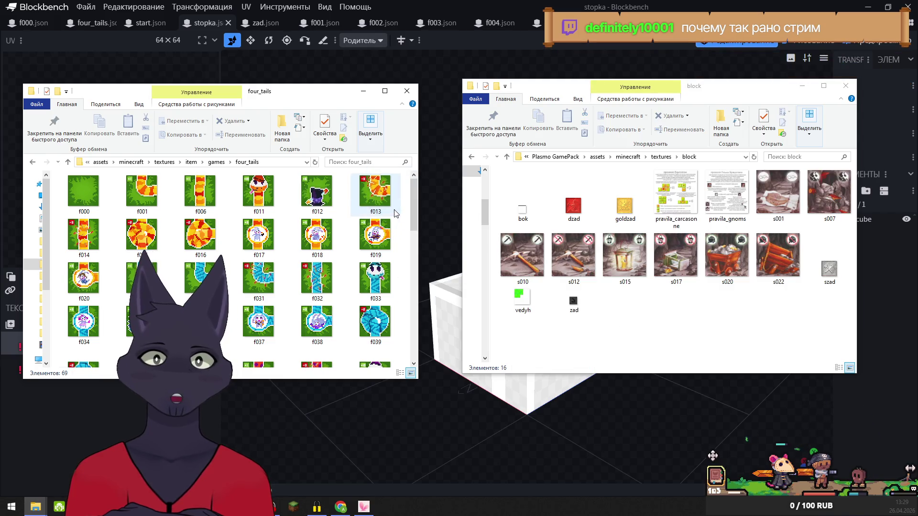
pyautogui.click(801, 87)
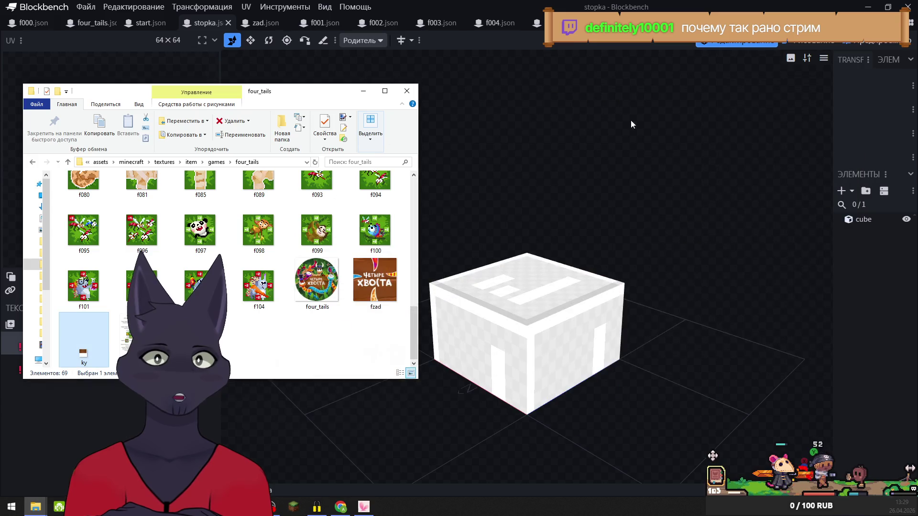
# Relink ky.png to the ky image in the four_tails texture folder
pyautogui.click(363, 91)
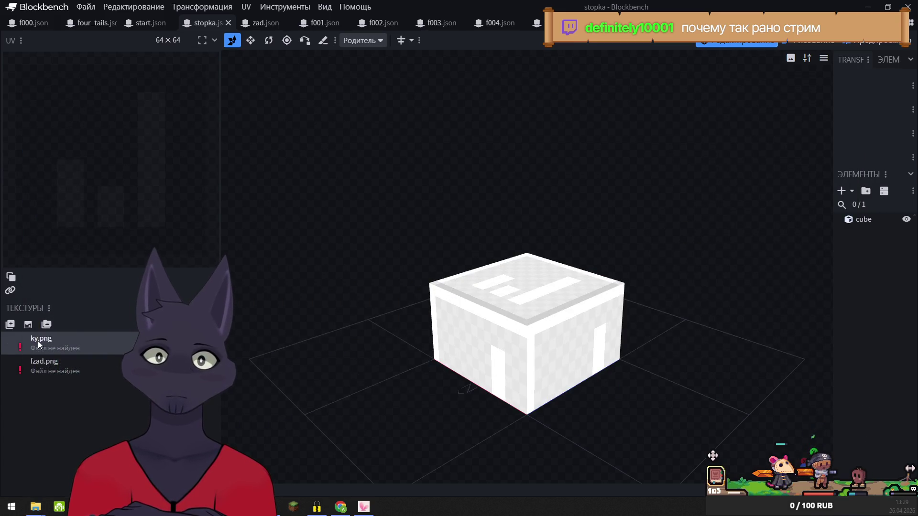
pyautogui.doubleClick(38, 341)
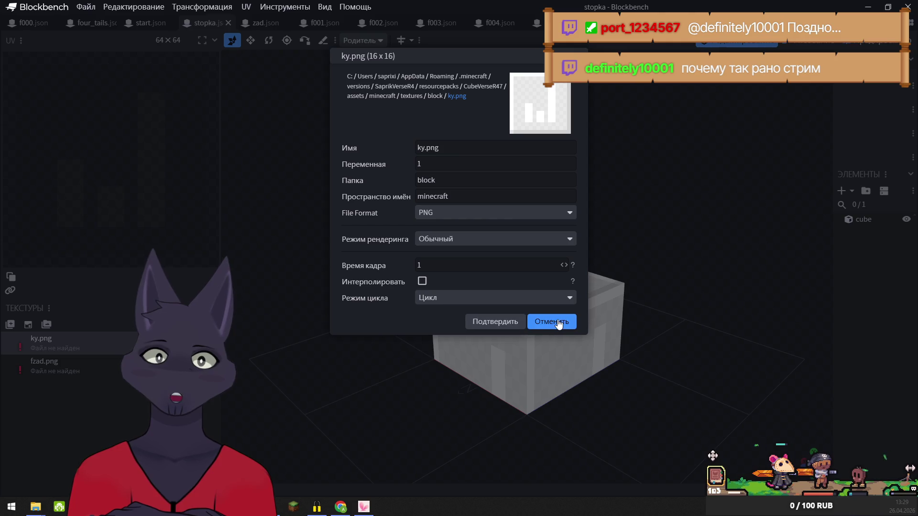
pyautogui.click(550, 322)
pyautogui.rightClick(54, 346)
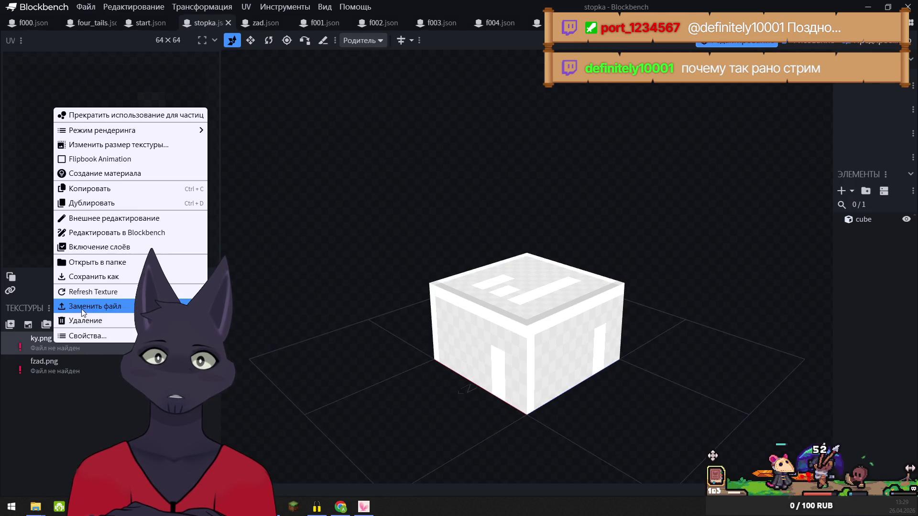
pyautogui.click(83, 309)
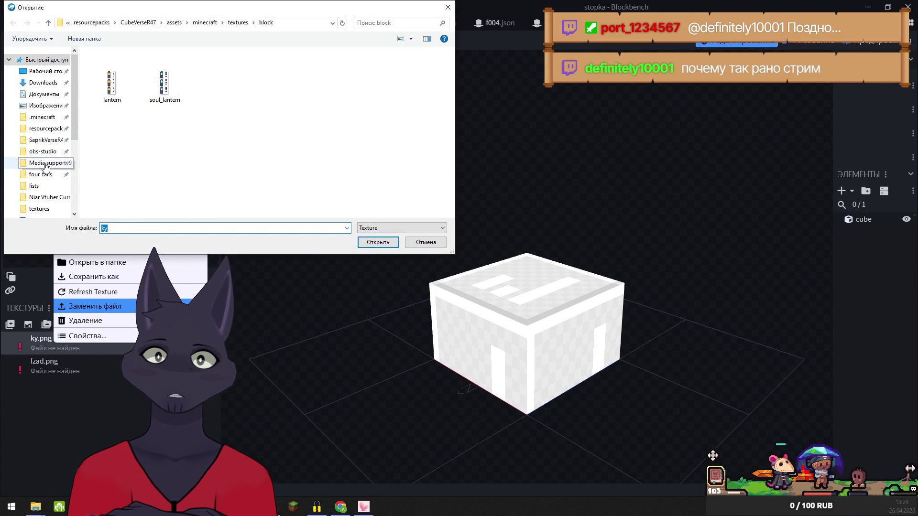
pyautogui.click(43, 178)
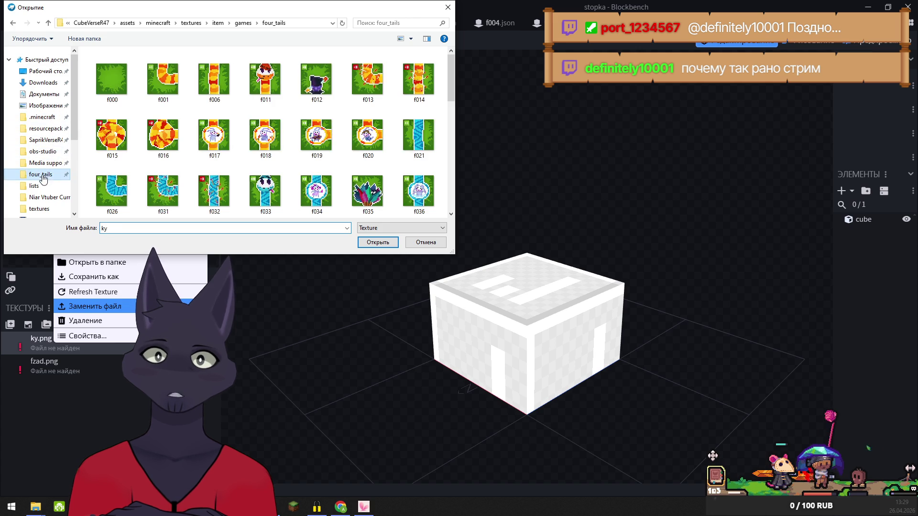
pyautogui.doubleClick(266, 189)
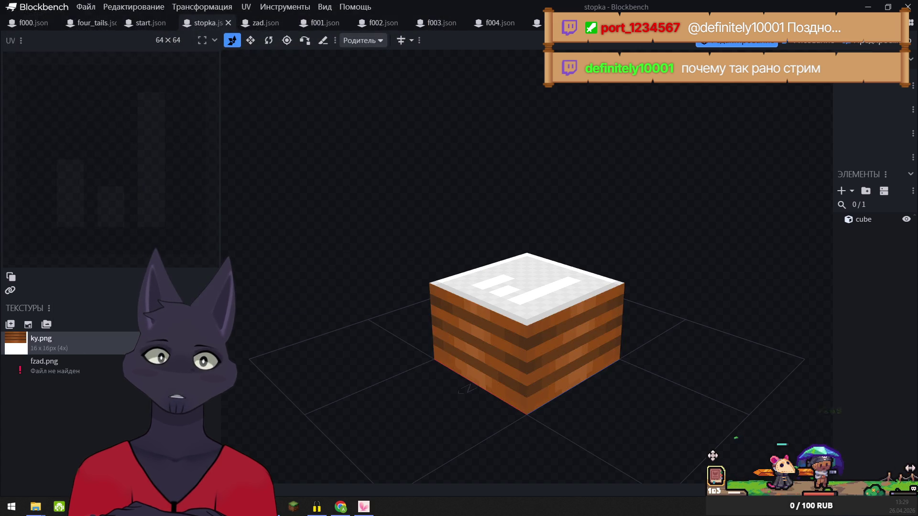
# Relink fzad.png to the fzad image from the four_tails folder
pyautogui.rightClick(50, 369)
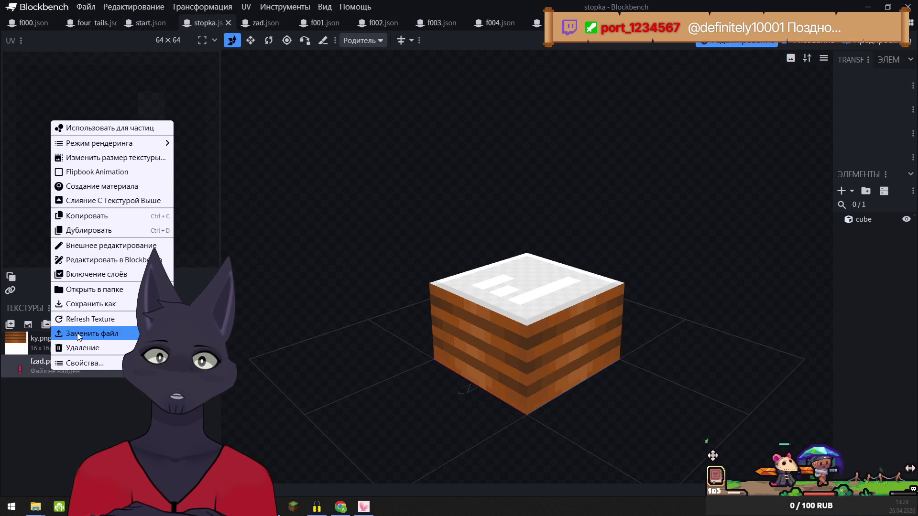
pyautogui.click(79, 337)
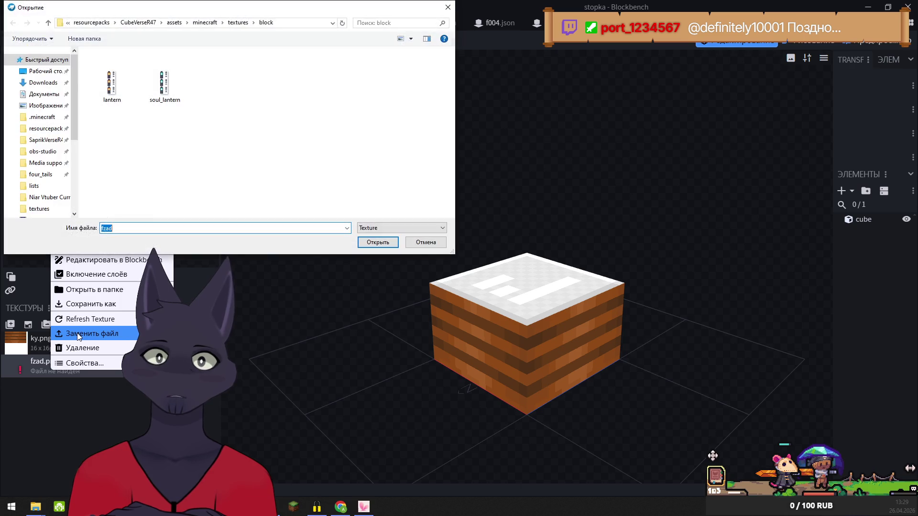
pyautogui.click(44, 175)
pyautogui.click(263, 186)
pyautogui.click(377, 242)
# Orbit the textured stopka cube to a more frontal view, then minimize Blockbench to the desktop
pyautogui.moveTo(371, 278)
pyautogui.mouseDown()
pyautogui.moveTo(394, 272)
pyautogui.moveTo(389, 264)
pyautogui.mouseUp()
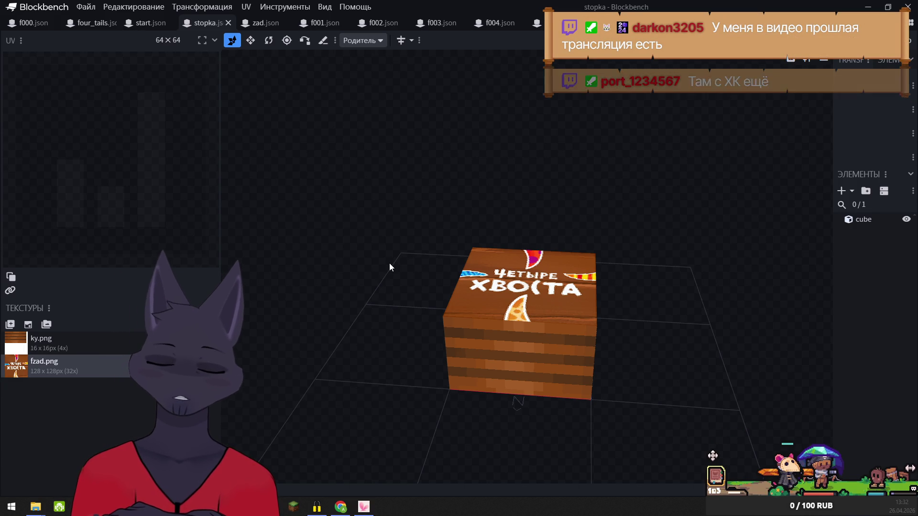
pyautogui.click(863, 5)
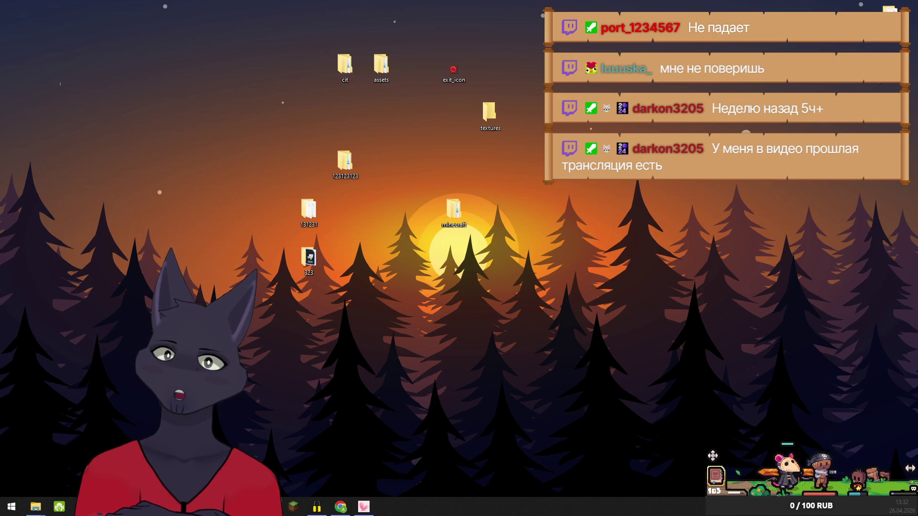
# Bring back the Blockbench window showing the stopka cube with ky.png and fzad.png textures
pyautogui.hotkey('alt', 'Tab')
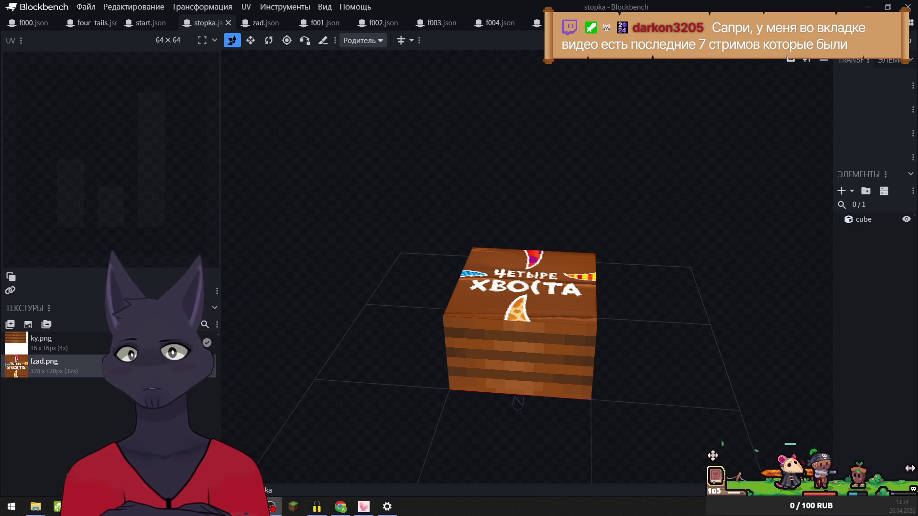
pyautogui.moveTo(455, 211)
pyautogui.mouseDown()
pyautogui.moveTo(581, 224)
pyautogui.moveTo(477, 193)
pyautogui.moveTo(507, 151)
pyautogui.moveTo(418, 178)
pyautogui.moveTo(288, 200)
pyautogui.mouseUp()
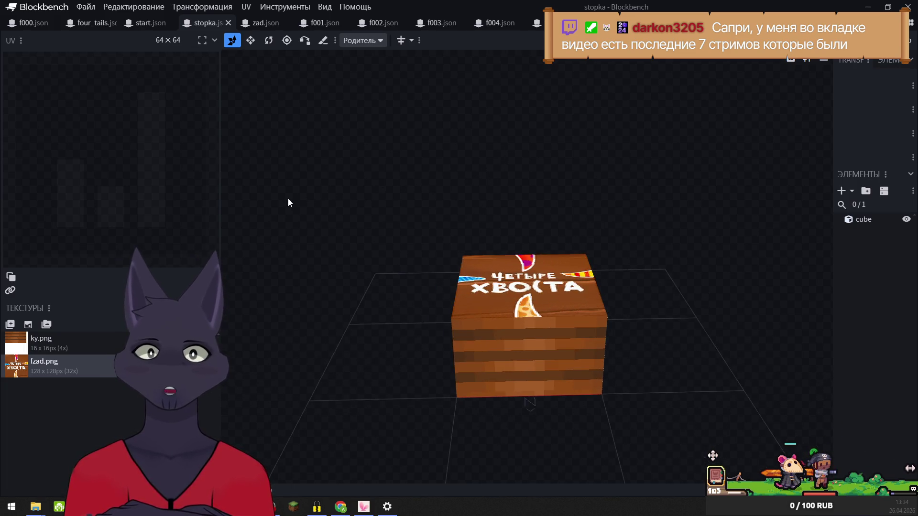
# Relink the zad model's missing fzad.png texture to fzad in the four_tails folder
pyautogui.click(259, 25)
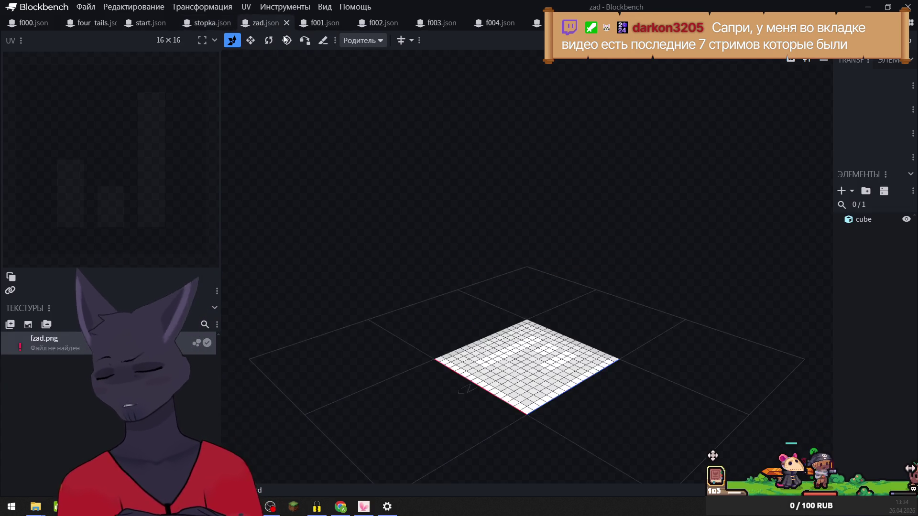
pyautogui.rightClick(77, 340)
pyautogui.click(95, 310)
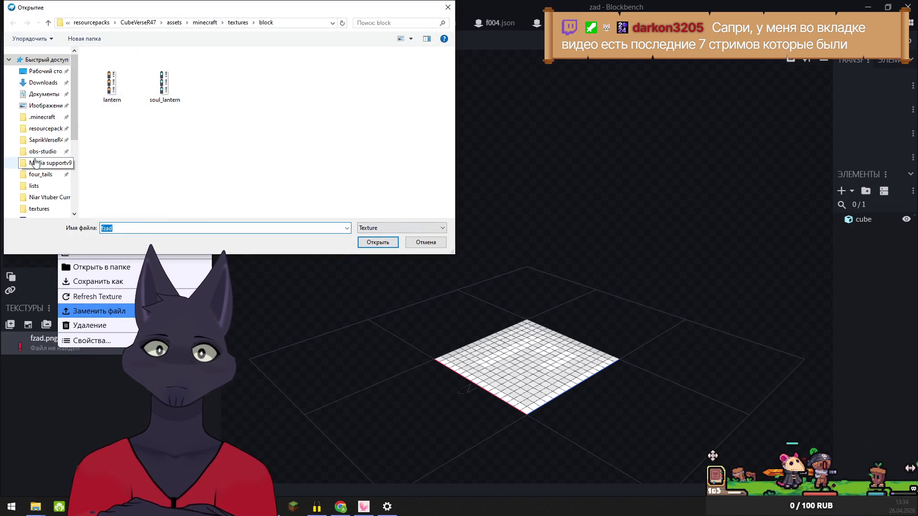
pyautogui.click(38, 167)
pyautogui.click(40, 174)
pyautogui.click(316, 189)
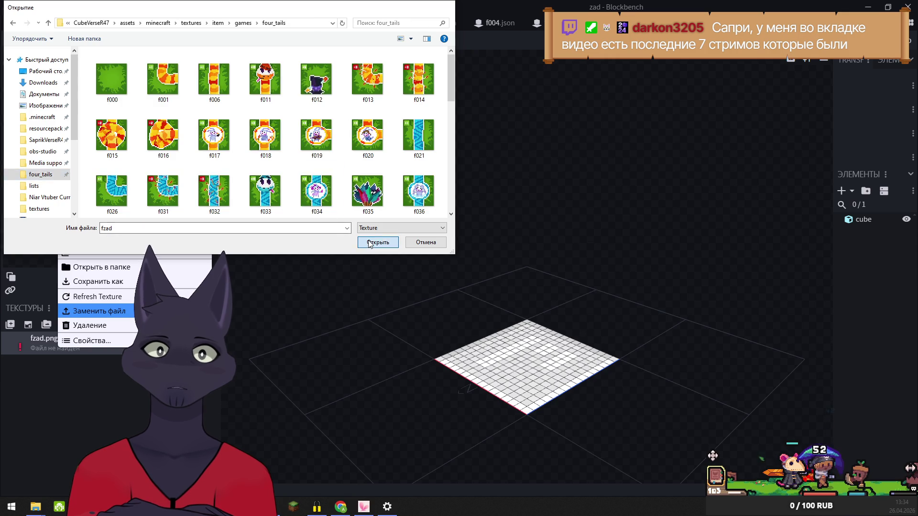
pyautogui.click(378, 242)
# Relink the f001 model's missing textures to the four_tails f001 and fzad images
pyautogui.hotkey('ctrl', 'Tab')
pyautogui.rightClick(29, 341)
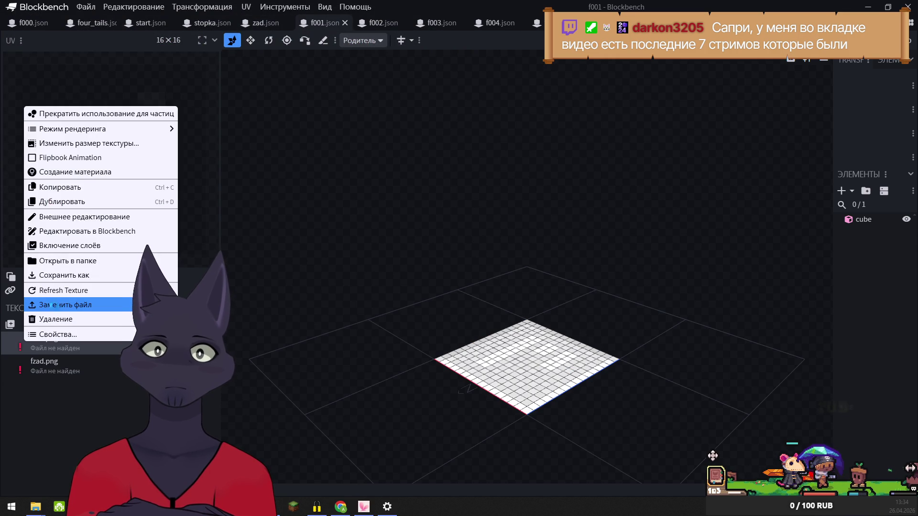
pyautogui.click(65, 304)
pyautogui.click(41, 174)
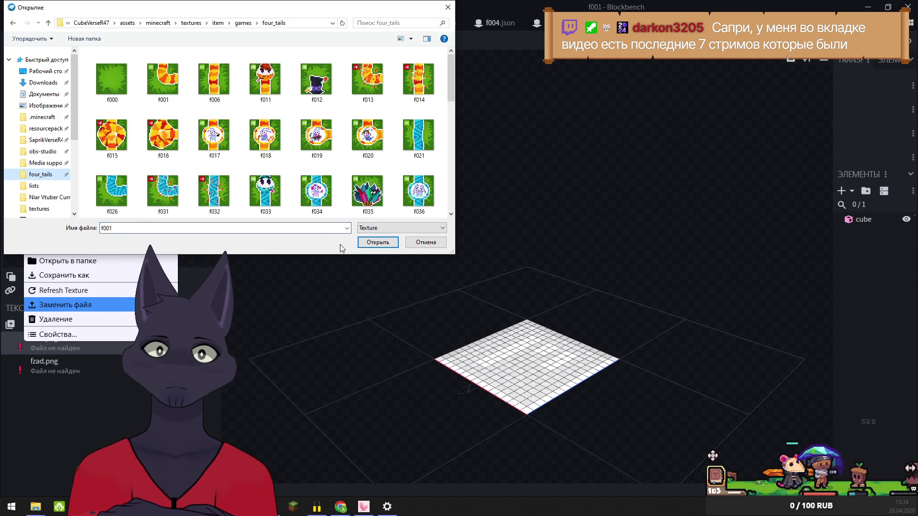
pyautogui.click(378, 242)
pyautogui.rightClick(30, 360)
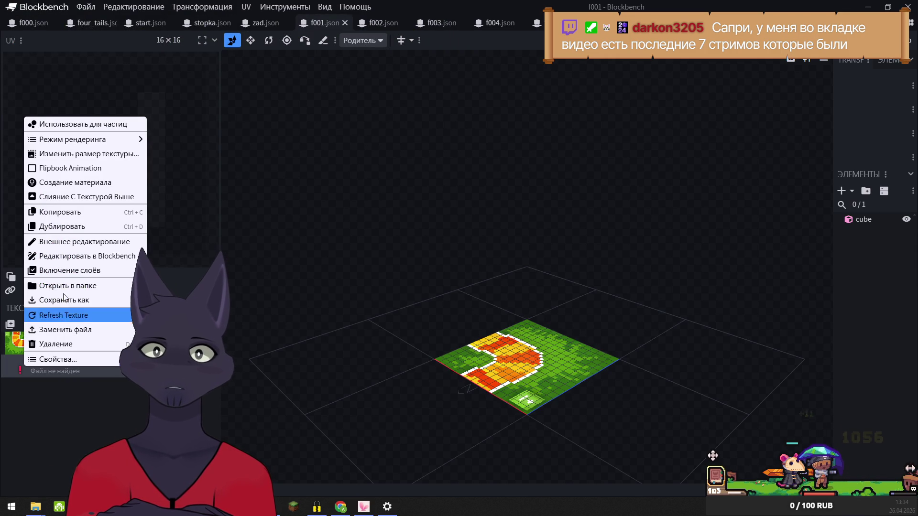
pyautogui.click(64, 330)
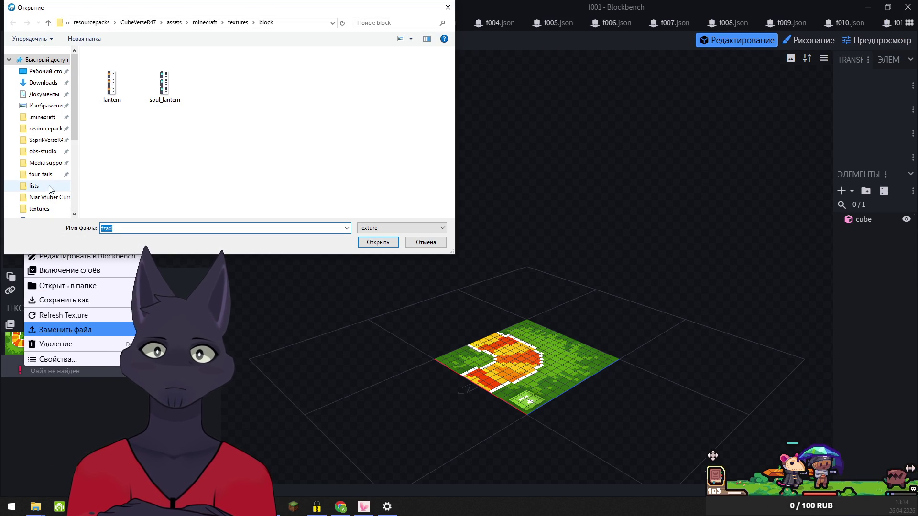
pyautogui.click(39, 174)
pyautogui.click(366, 241)
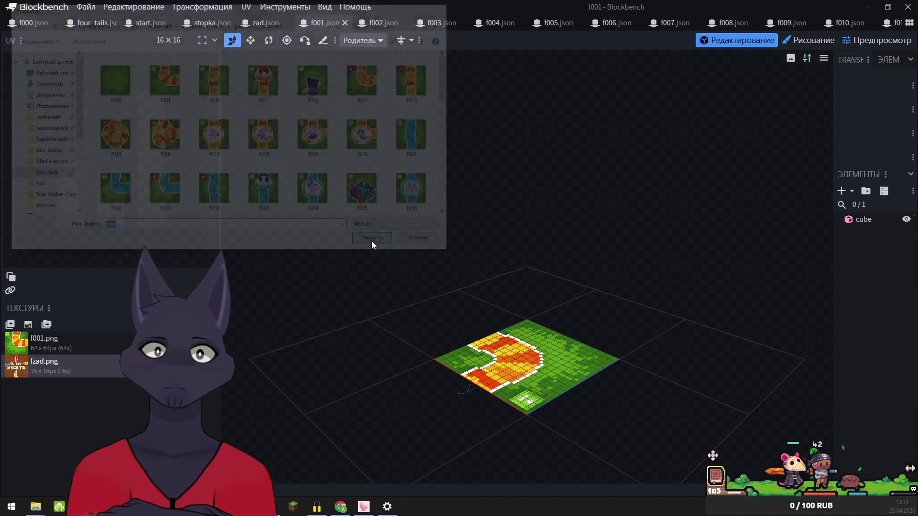
# Relink the f002 model's missing f001.png and fzad.png to the four_tails images
pyautogui.rightClick(19, 340)
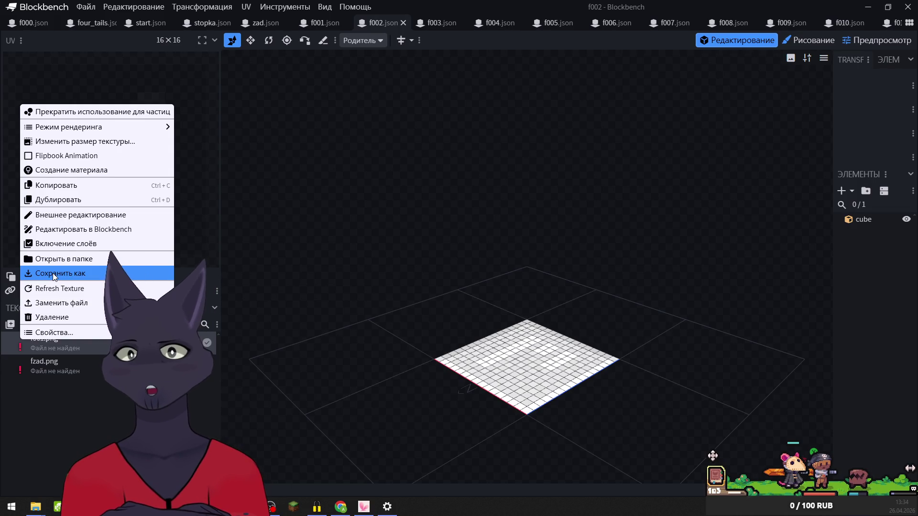
pyautogui.click(54, 303)
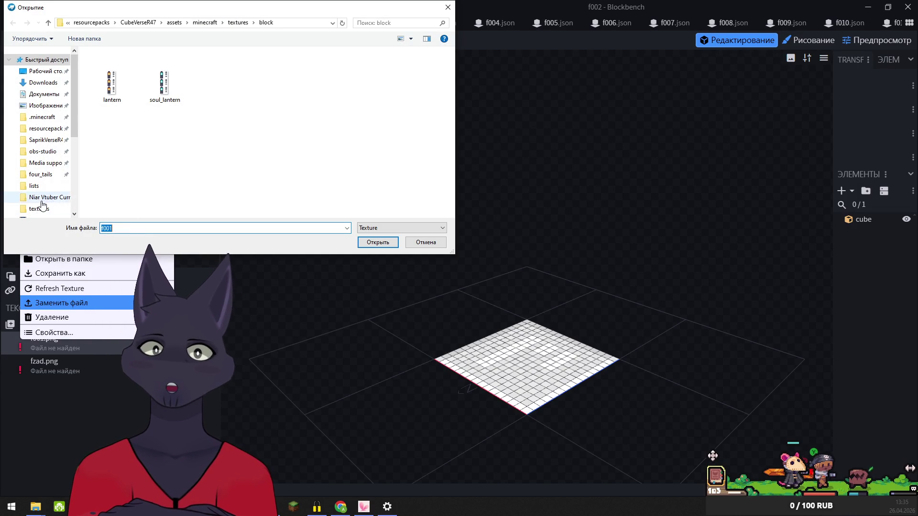
pyautogui.click(38, 175)
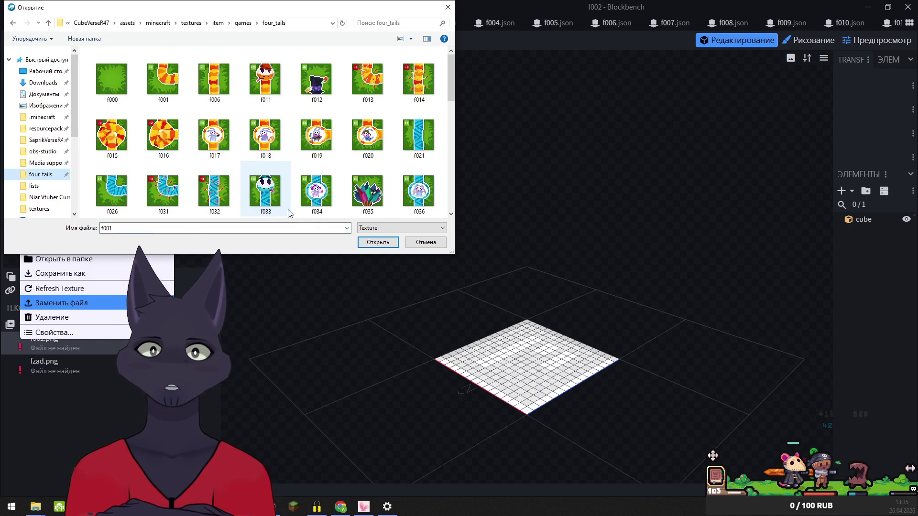
pyautogui.click(377, 242)
pyautogui.rightClick(39, 365)
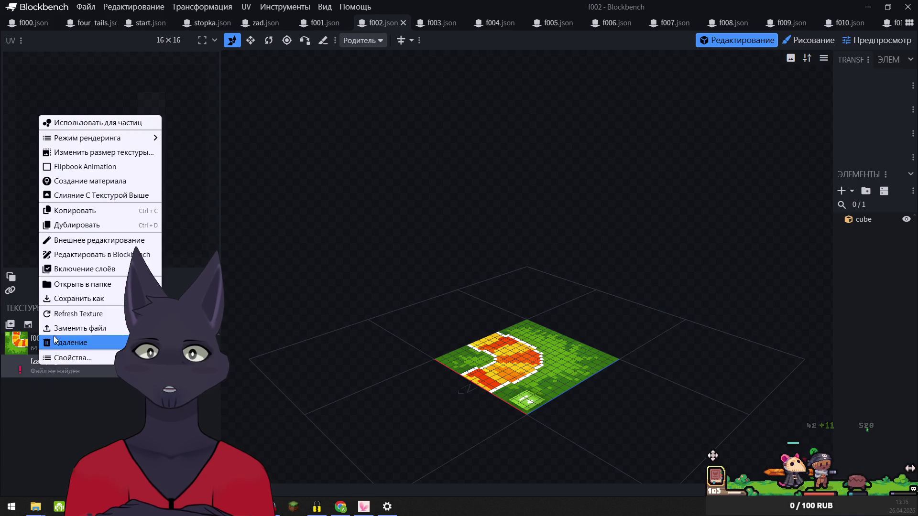
pyautogui.click(59, 328)
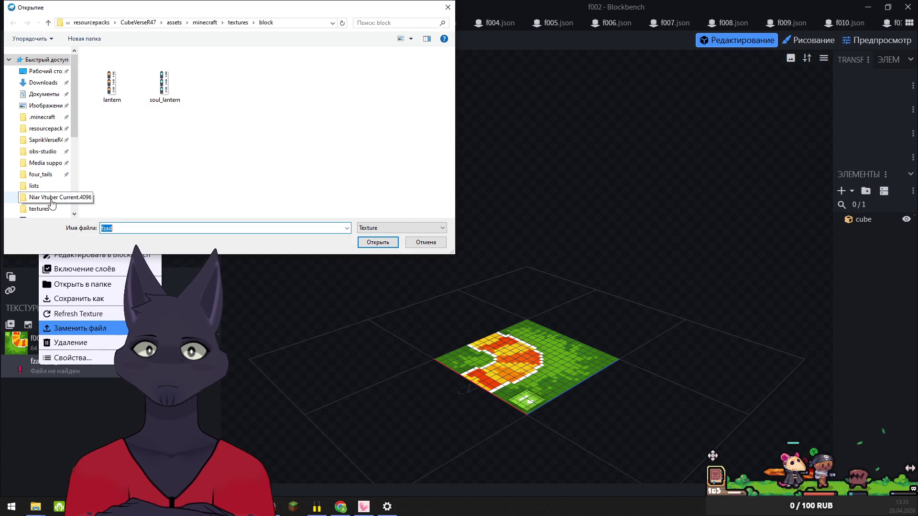
pyautogui.click(40, 174)
pyautogui.click(381, 243)
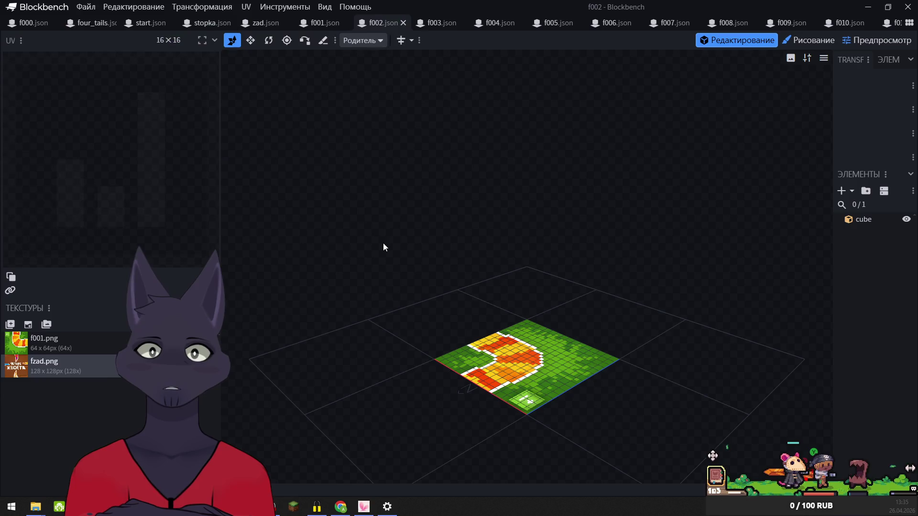
# Relink the f003 model's f001.png and fzad.png to the matching four_tails images
pyautogui.click(436, 23)
pyautogui.rightClick(21, 337)
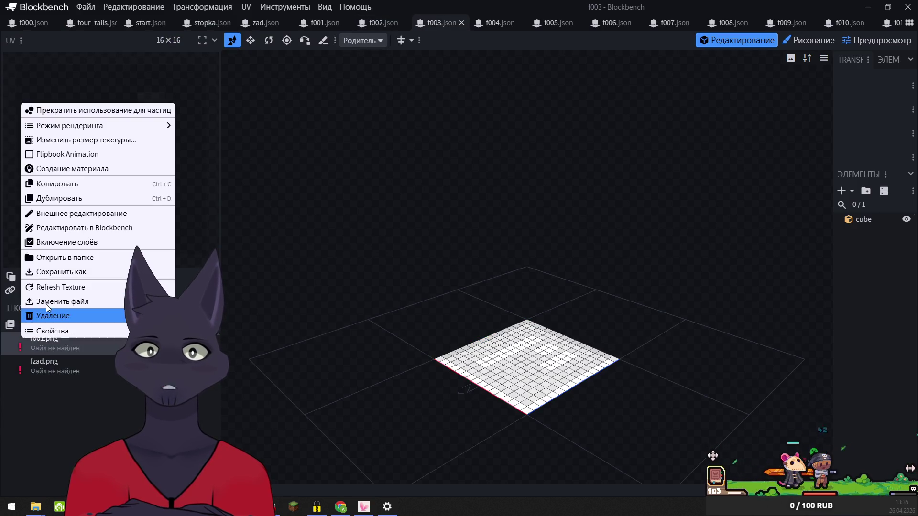
pyautogui.click(48, 301)
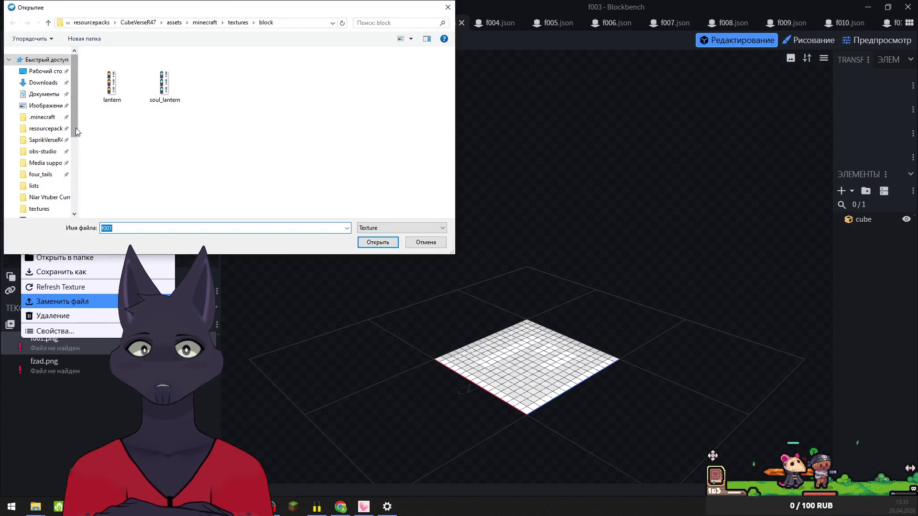
pyautogui.click(41, 174)
pyautogui.click(378, 242)
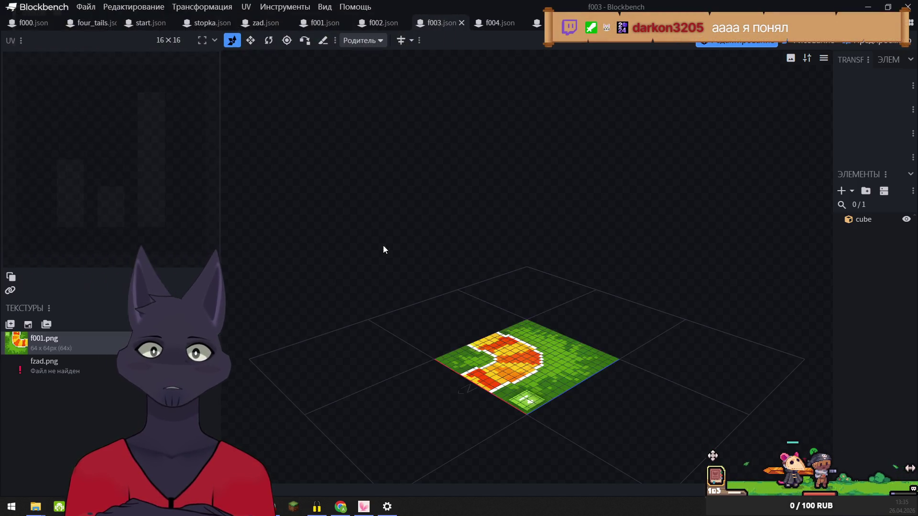
pyautogui.rightClick(18, 364)
pyautogui.click(53, 327)
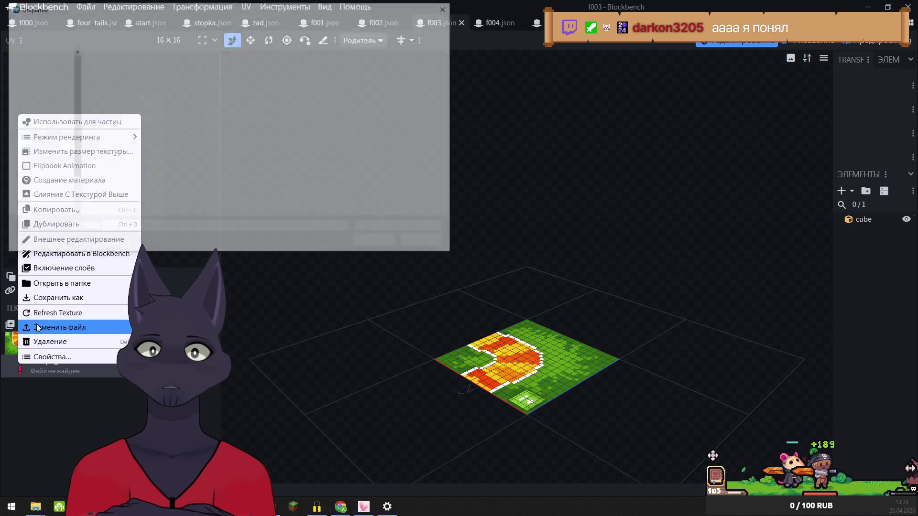
pyautogui.click(51, 174)
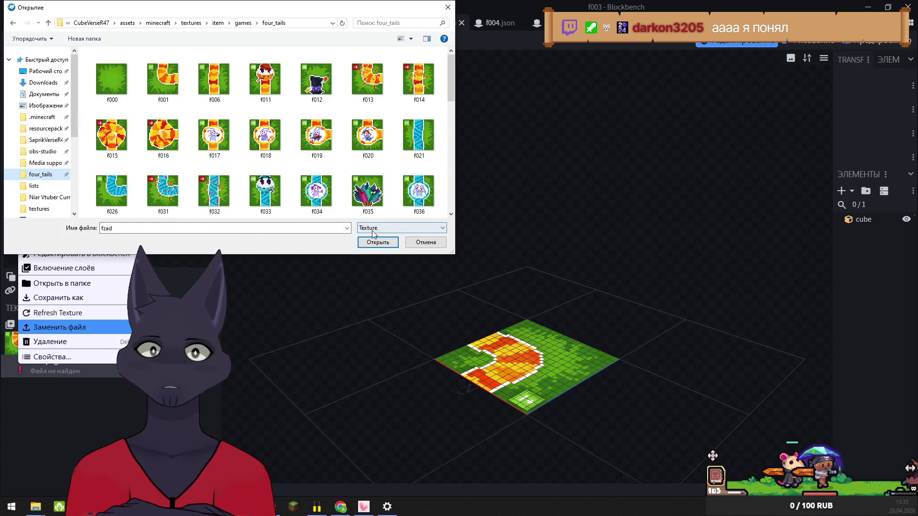
pyautogui.click(377, 242)
pyautogui.hotkey('ctrl', 'Tab')
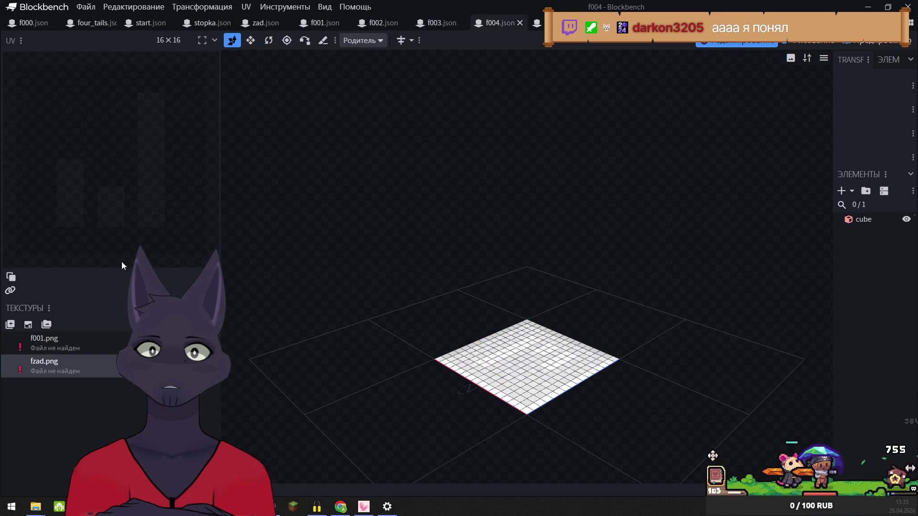
# Relink f004's f001.png to the four_tails f001 image and fzad.png to fzad
pyautogui.rightClick(19, 342)
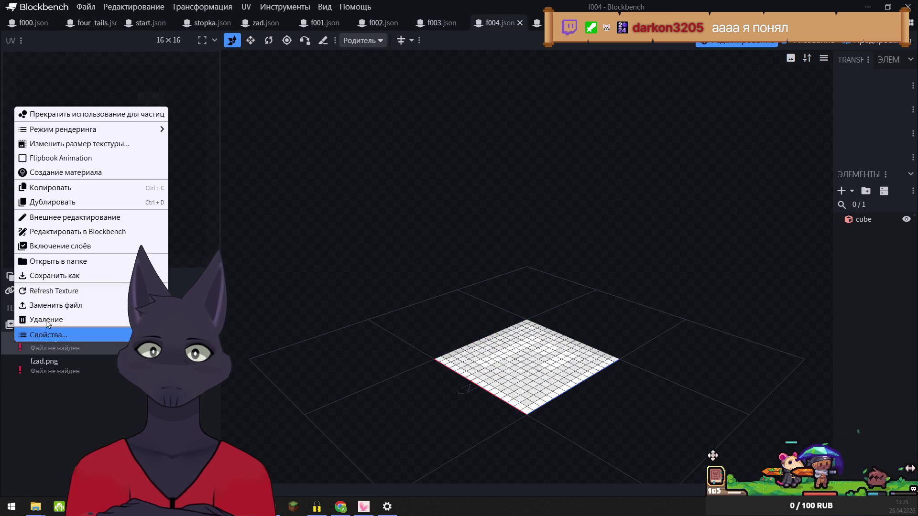
pyautogui.click(50, 305)
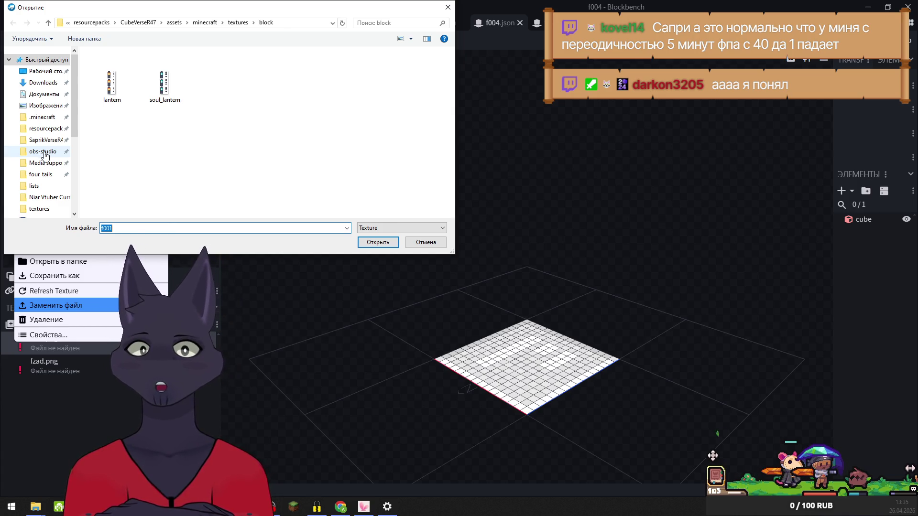
pyautogui.click(41, 174)
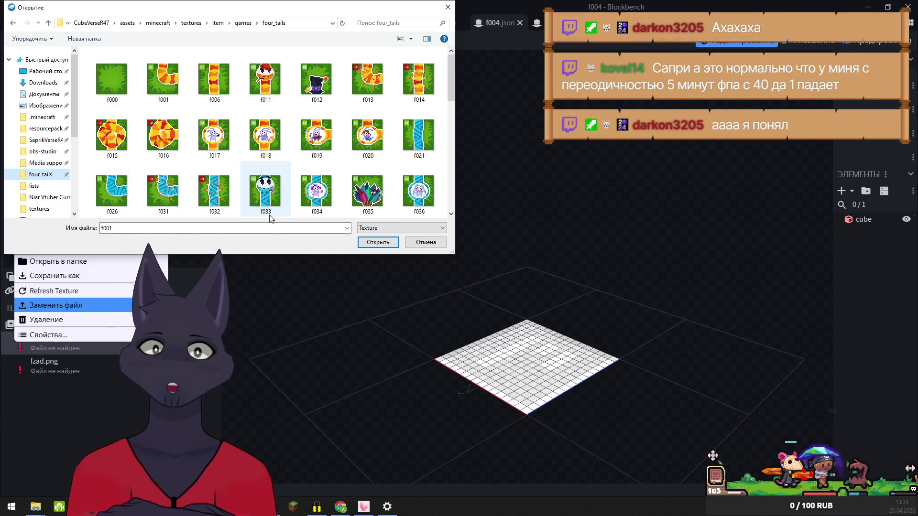
pyautogui.click(377, 241)
pyautogui.rightClick(40, 362)
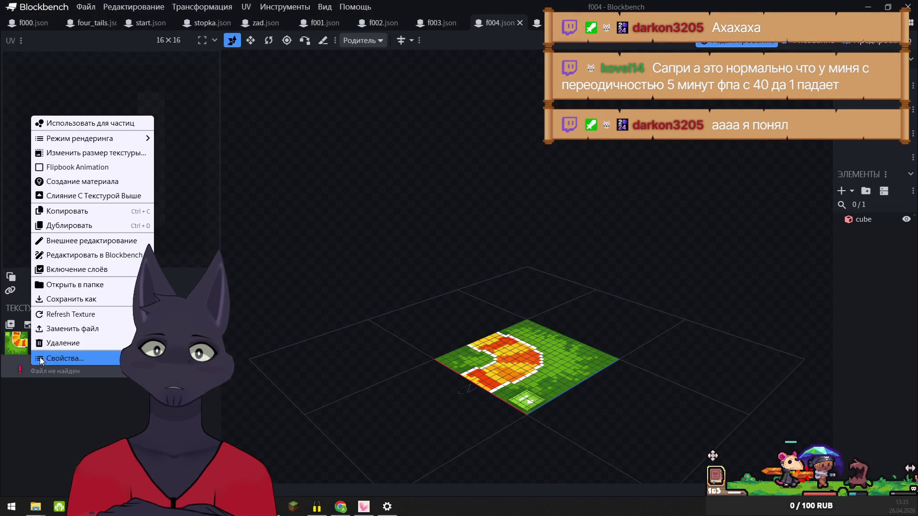
pyautogui.click(62, 329)
pyautogui.click(41, 174)
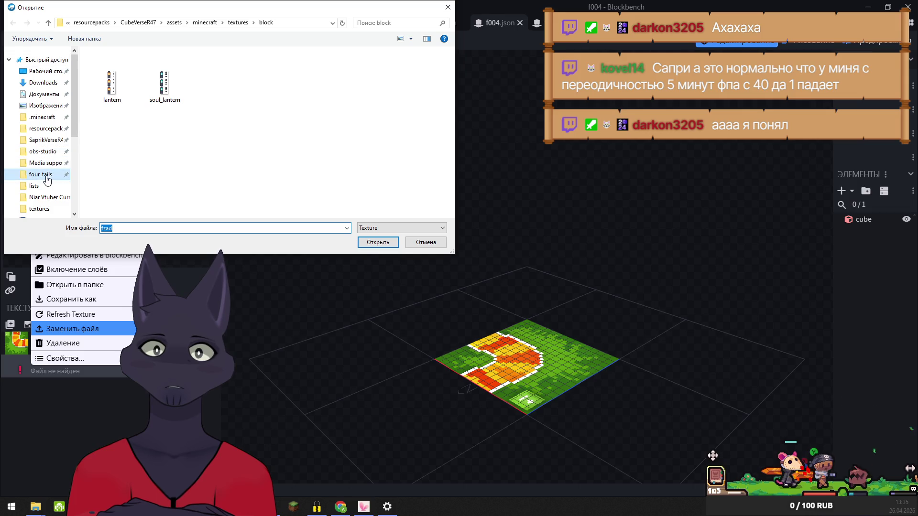
pyautogui.click(378, 243)
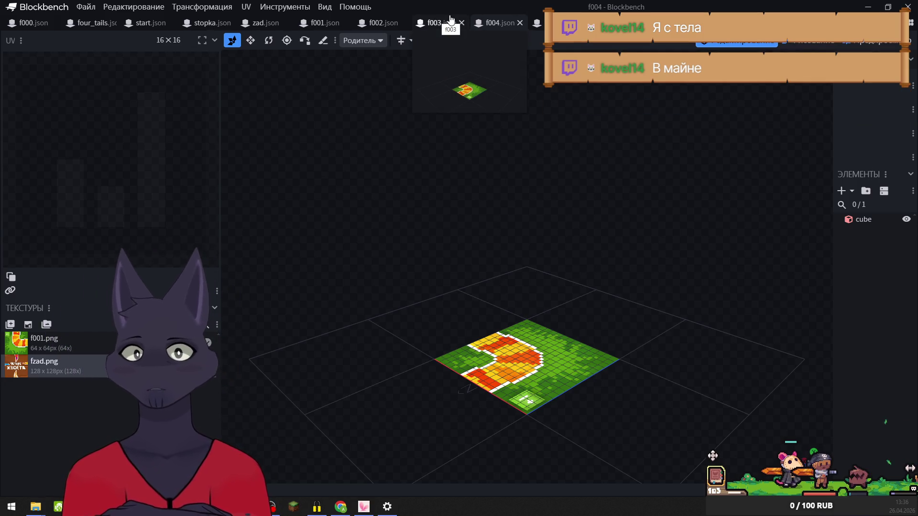
pyautogui.click(438, 20)
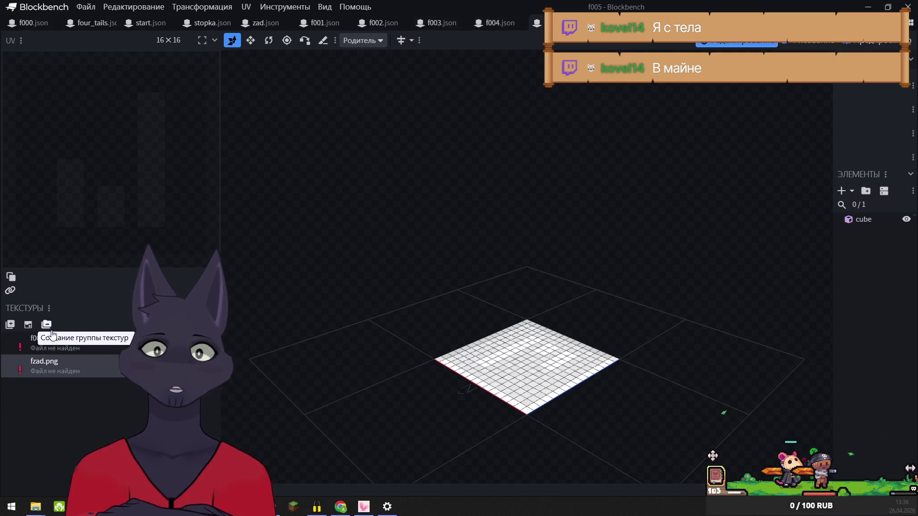
# Relink the f005 model's missing f001.png and fzad.png to the four_tails images
pyautogui.rightClick(30, 340)
pyautogui.click(70, 302)
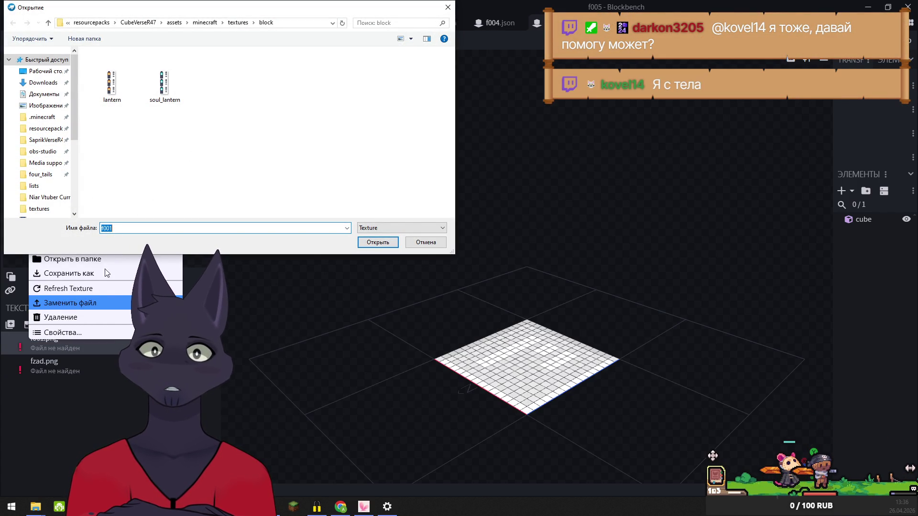
pyautogui.moveTo(98, 255); pyautogui.dragTo(87, 216)
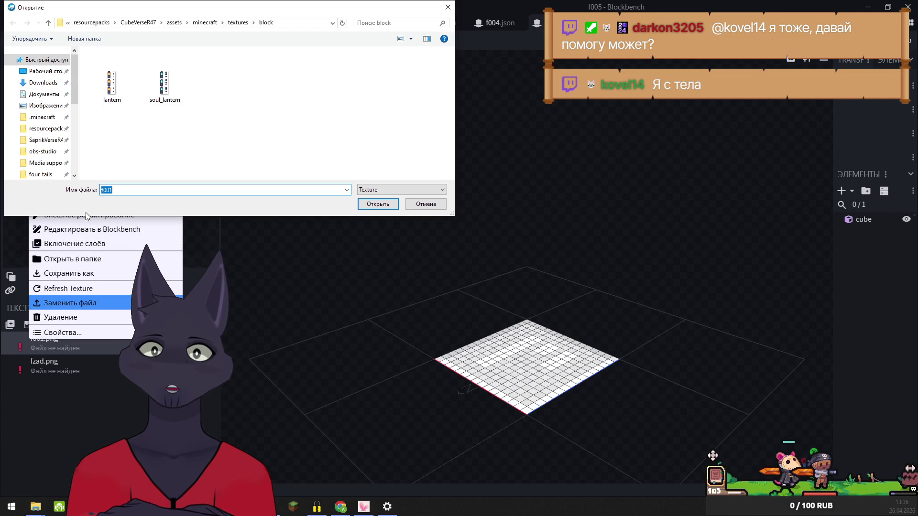
pyautogui.click(41, 175)
pyautogui.click(383, 209)
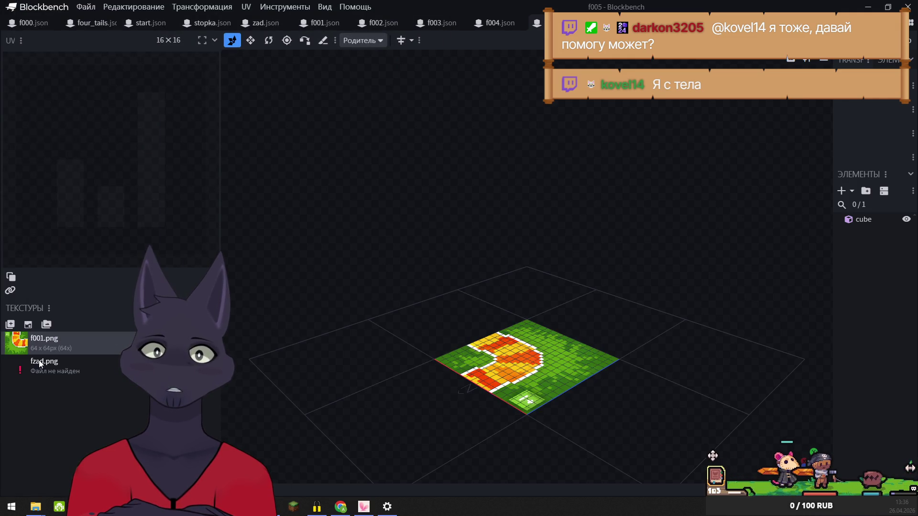
pyautogui.rightClick(37, 365)
pyautogui.click(69, 326)
pyautogui.click(42, 175)
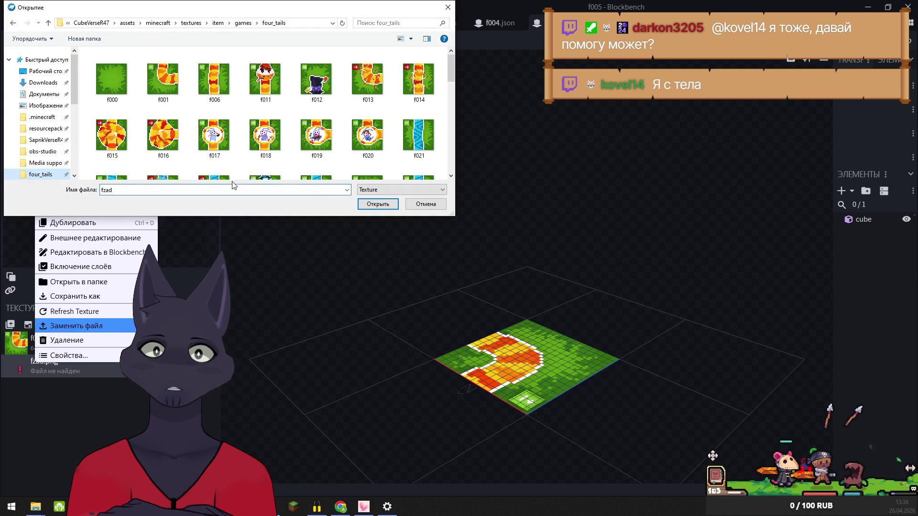
pyautogui.click(374, 207)
# Relink the f006 model's f006.png and fzad.png to the matching four_tails images
pyautogui.hotkey('ctrl', 'Tab')
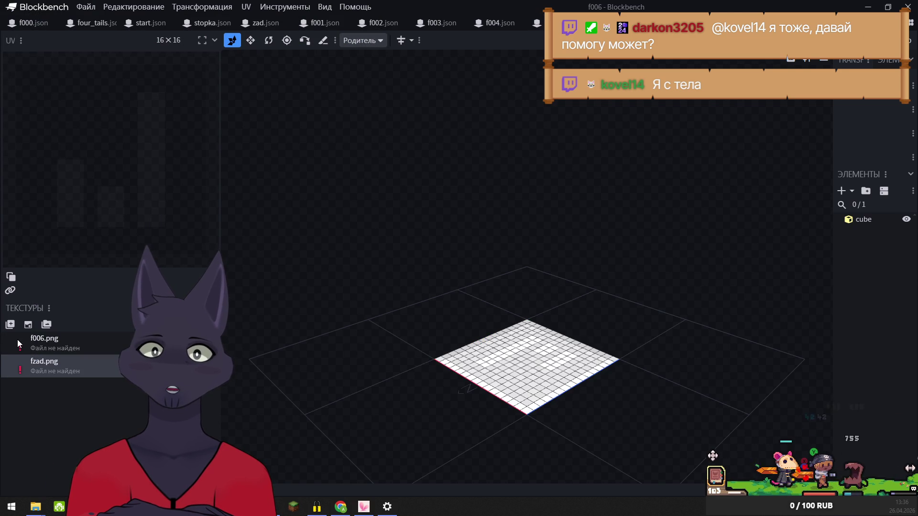
pyautogui.rightClick(19, 341)
pyautogui.click(57, 303)
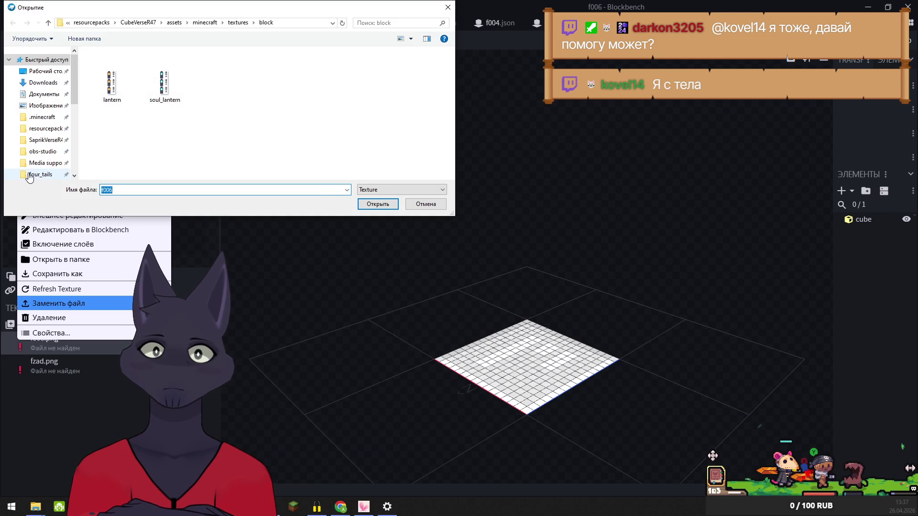
pyautogui.click(41, 174)
pyautogui.click(377, 203)
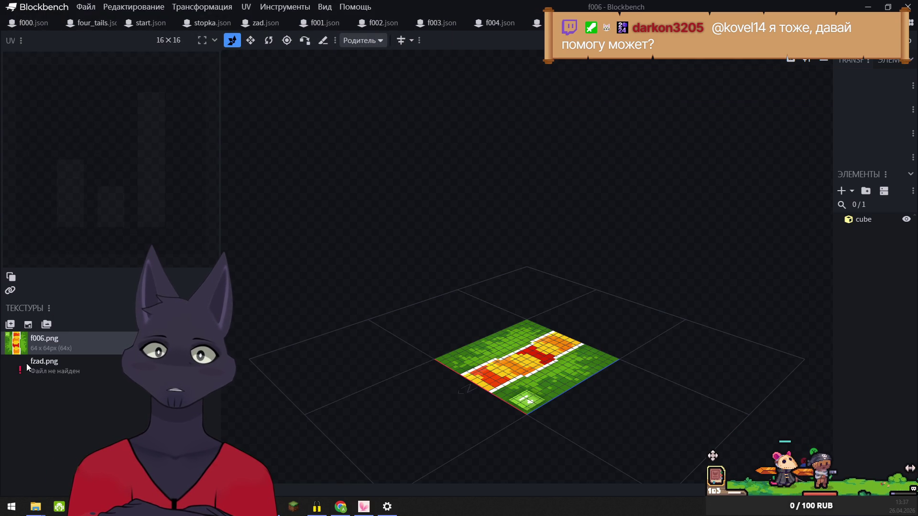
pyautogui.rightClick(29, 366)
pyautogui.click(67, 327)
pyautogui.click(40, 175)
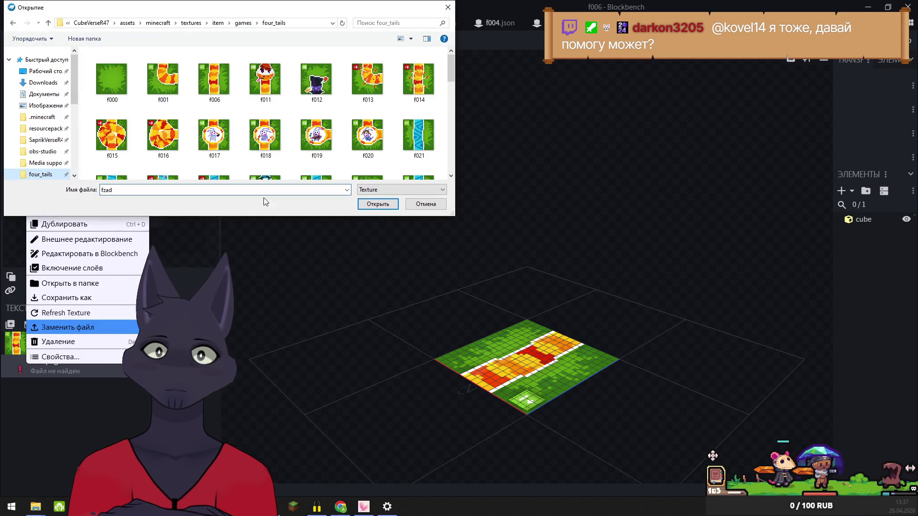
pyautogui.click(396, 205)
# Relink the f007 model's missing f006.png and fzad.png to the four_tails images
pyautogui.hotkey('ctrl', 'Tab')
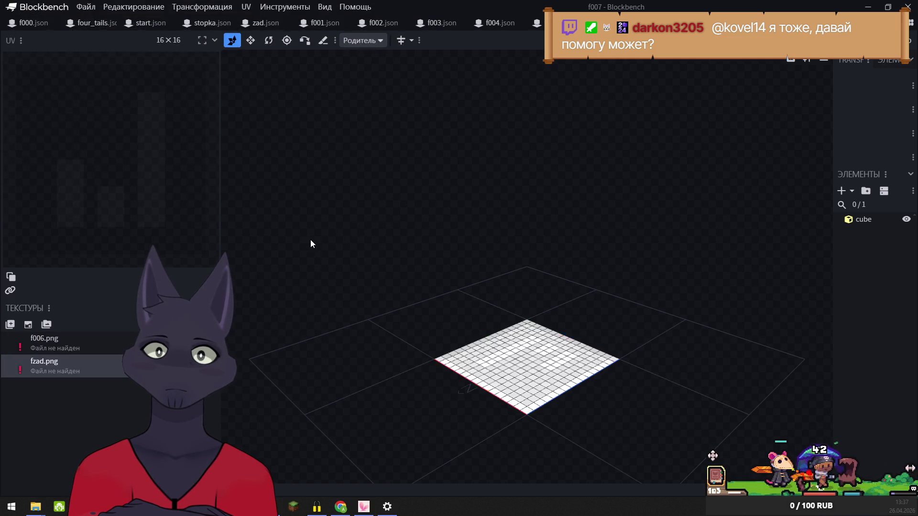
pyautogui.rightClick(21, 340)
pyautogui.click(60, 302)
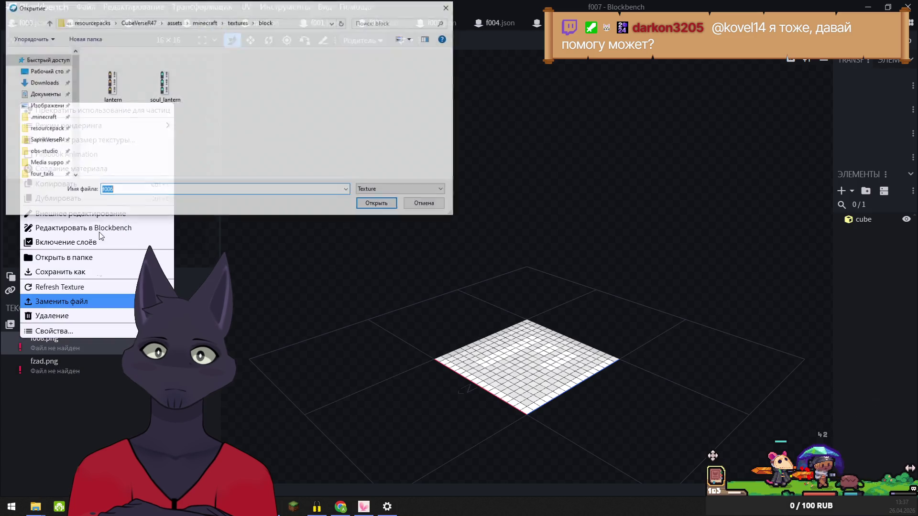
pyautogui.click(386, 205)
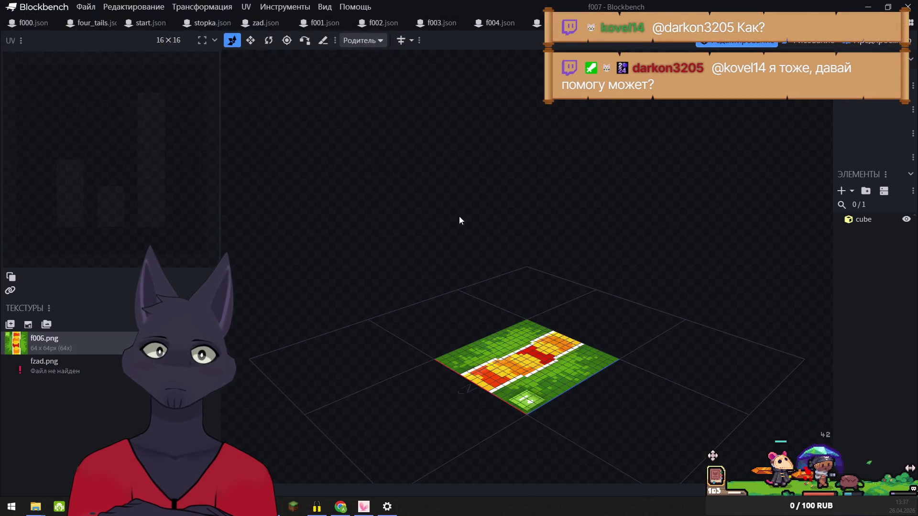
pyautogui.rightClick(29, 361)
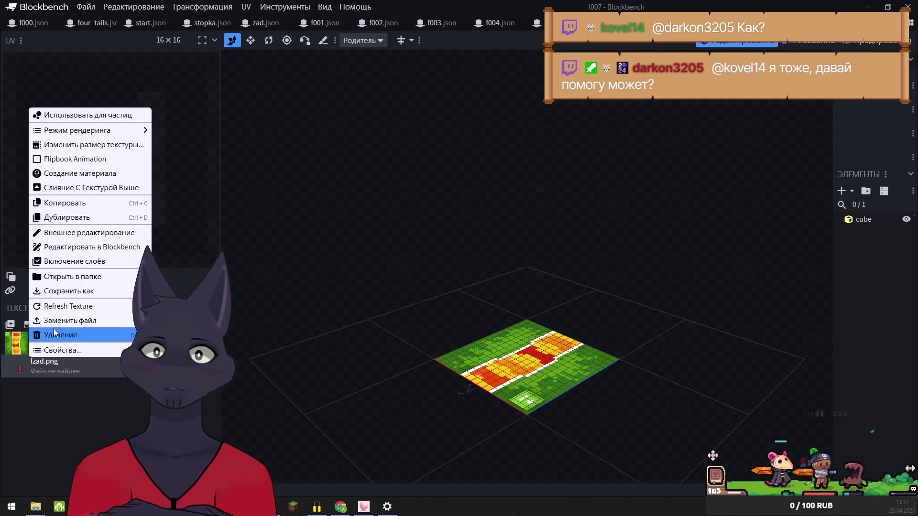
pyautogui.click(70, 320)
pyautogui.click(40, 174)
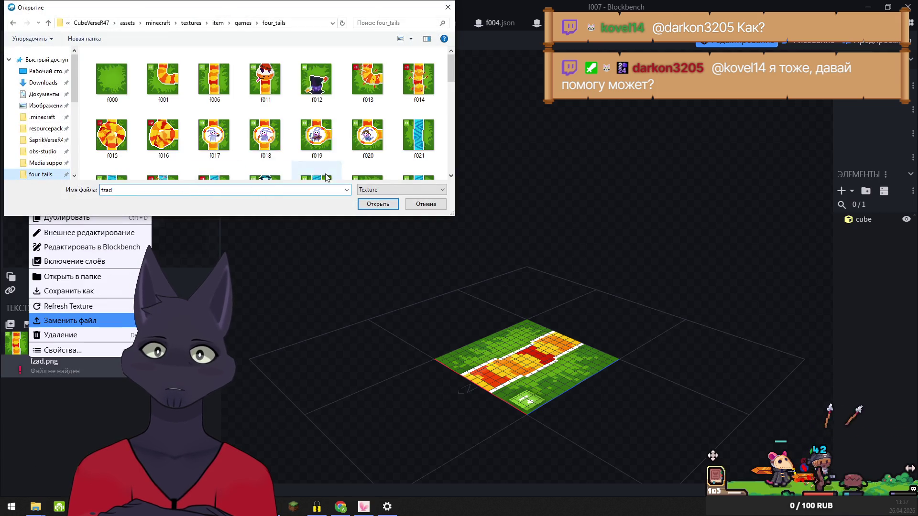
pyautogui.click(375, 204)
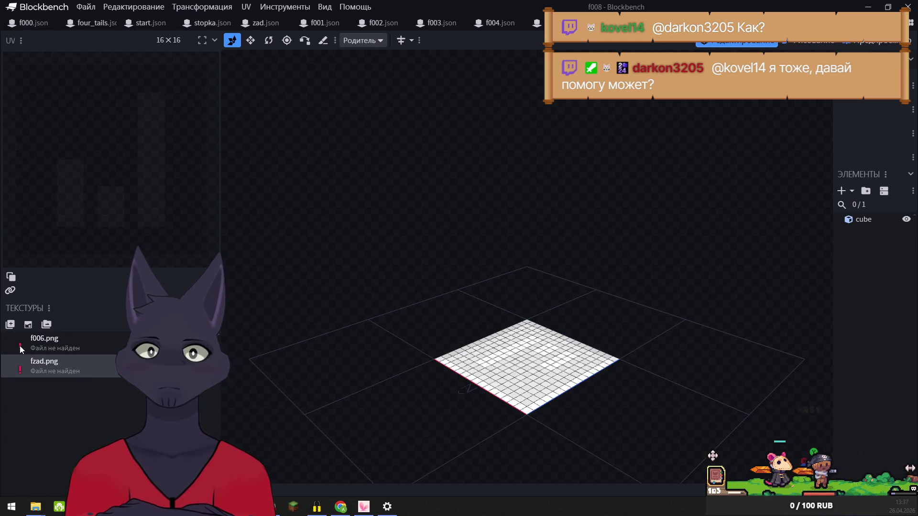
# Relink the f008 model's f006.png and fzad.png to the matching four_tails images
pyautogui.rightClick(20, 343)
pyautogui.click(65, 306)
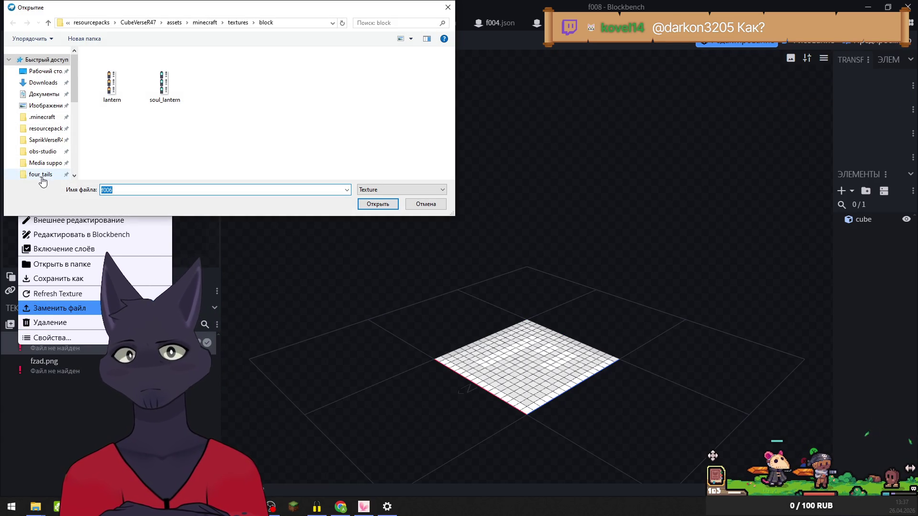
pyautogui.click(41, 174)
pyautogui.click(369, 208)
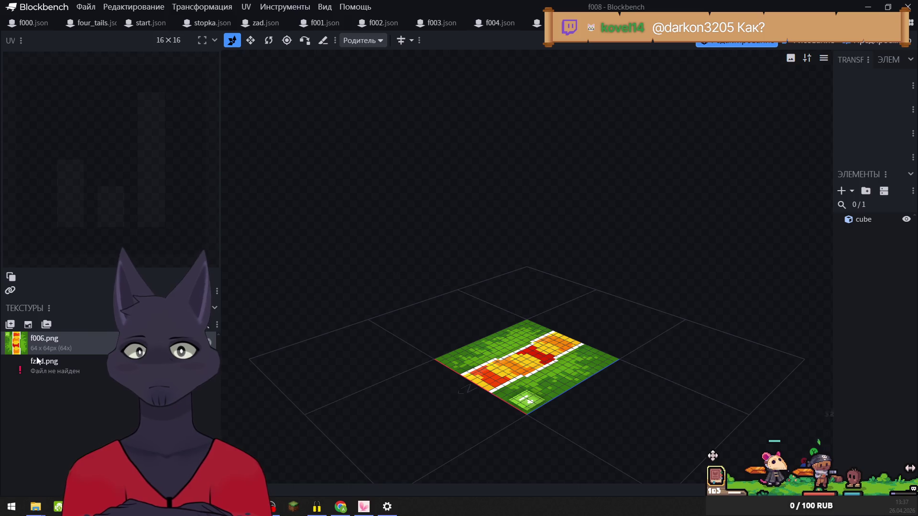
pyautogui.rightClick(21, 366)
pyautogui.click(48, 329)
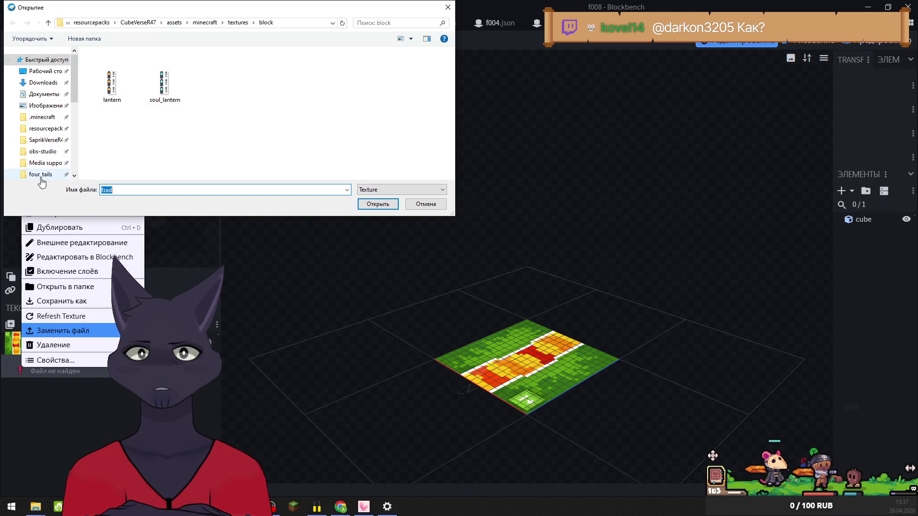
pyautogui.click(378, 204)
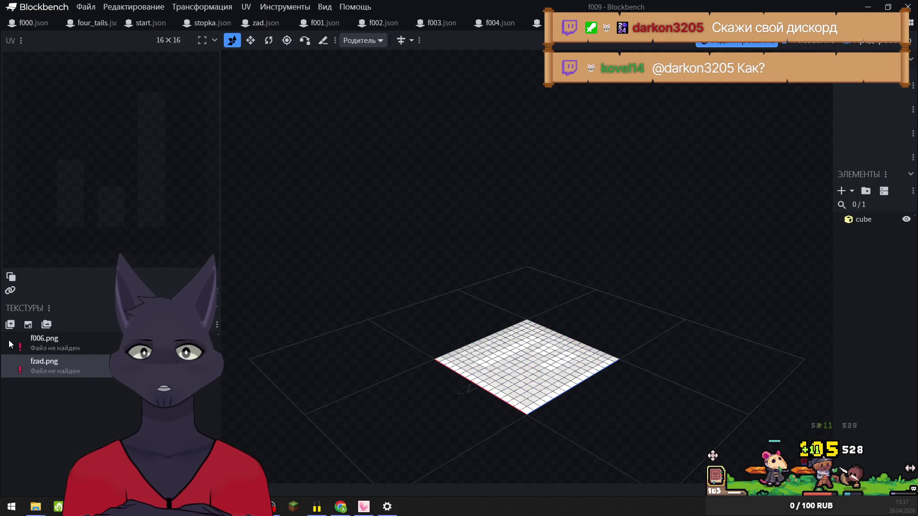
# Relink the f009 model's f006.png and fzad.png textures to the four_tails images
pyautogui.rightClick(16, 343)
pyautogui.click(53, 308)
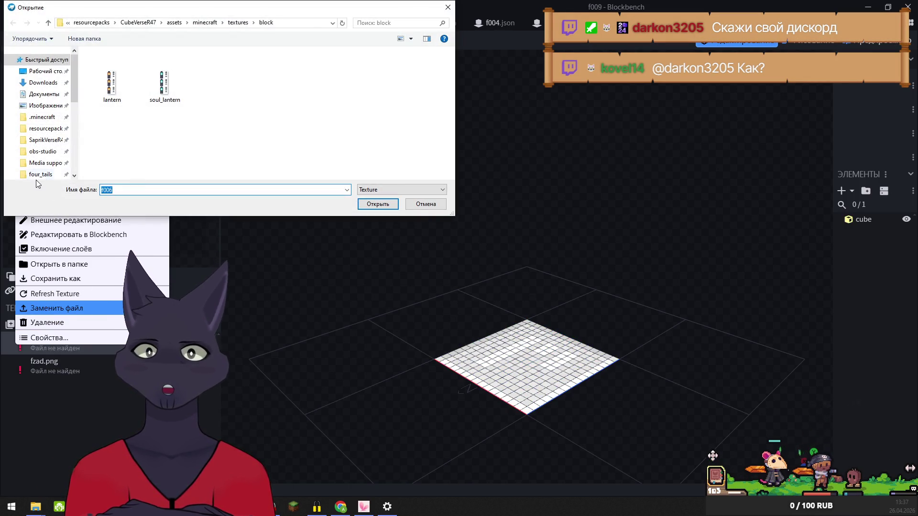
pyautogui.click(380, 204)
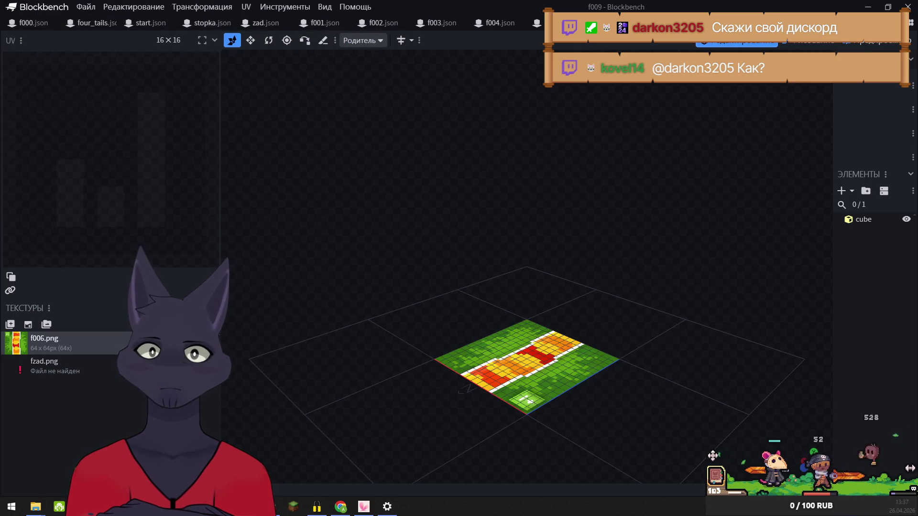
pyautogui.rightClick(32, 362)
pyautogui.click(72, 321)
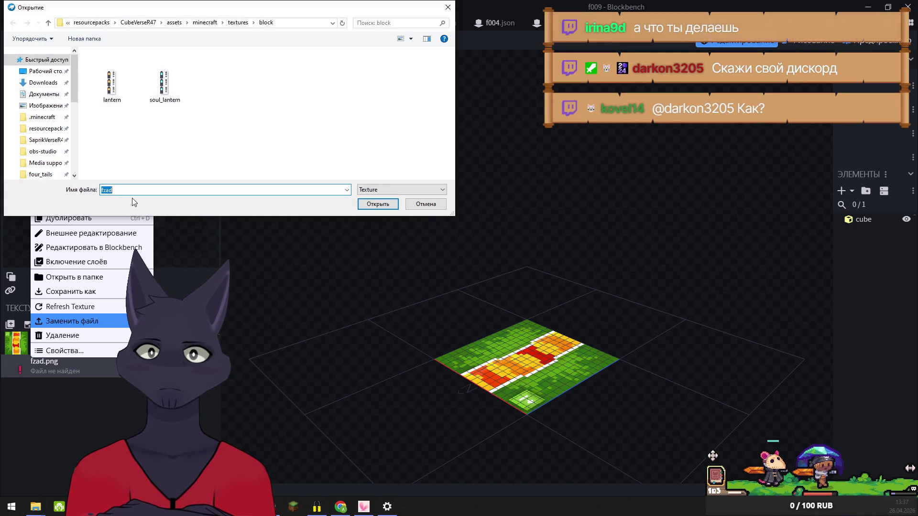
pyautogui.click(42, 174)
pyautogui.click(376, 204)
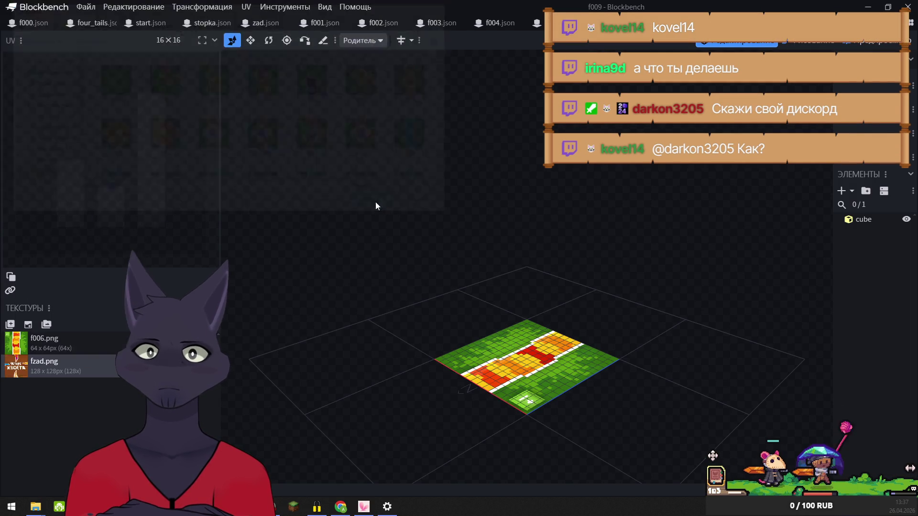
pyautogui.hotkey('ctrl', 'Tab')
# Relink the f010 model's missing f006.png and fzad.png to the four_tails images
pyautogui.rightClick(16, 341)
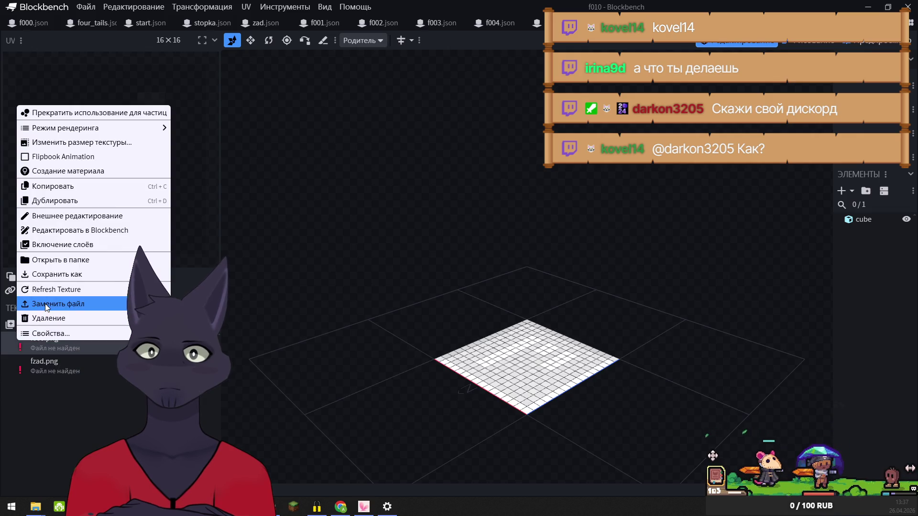
pyautogui.click(48, 306)
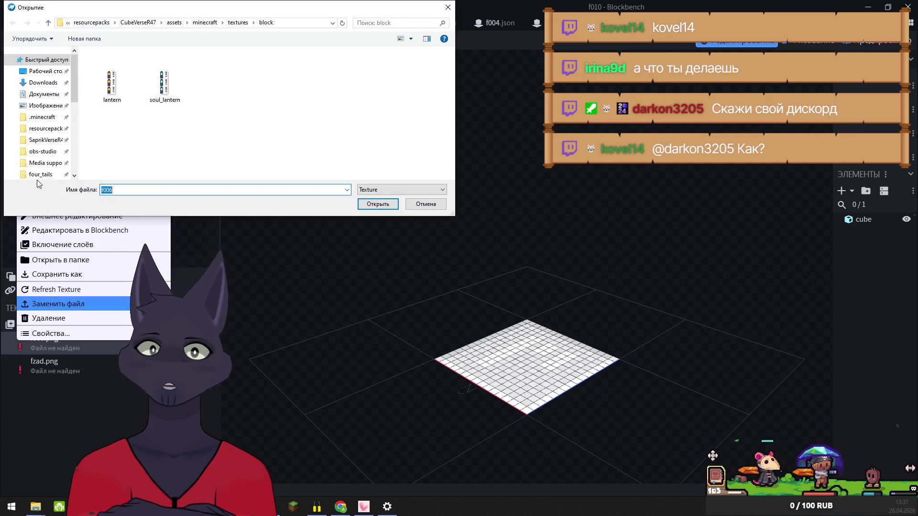
pyautogui.click(39, 174)
pyautogui.click(377, 204)
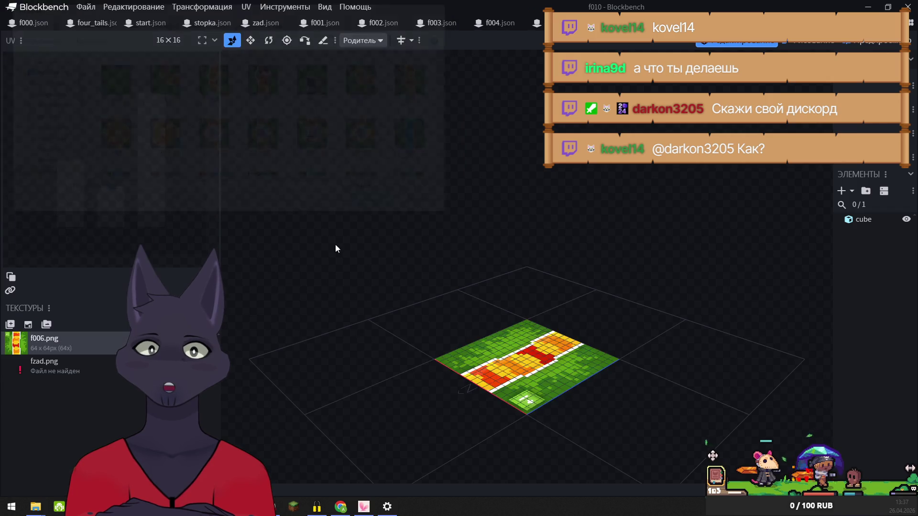
pyautogui.rightClick(29, 344)
pyautogui.click(46, 330)
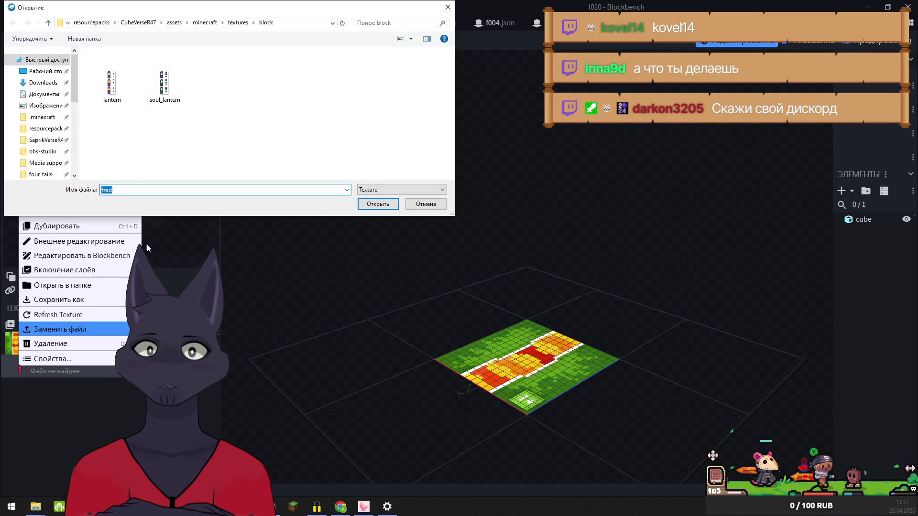
pyautogui.click(28, 176)
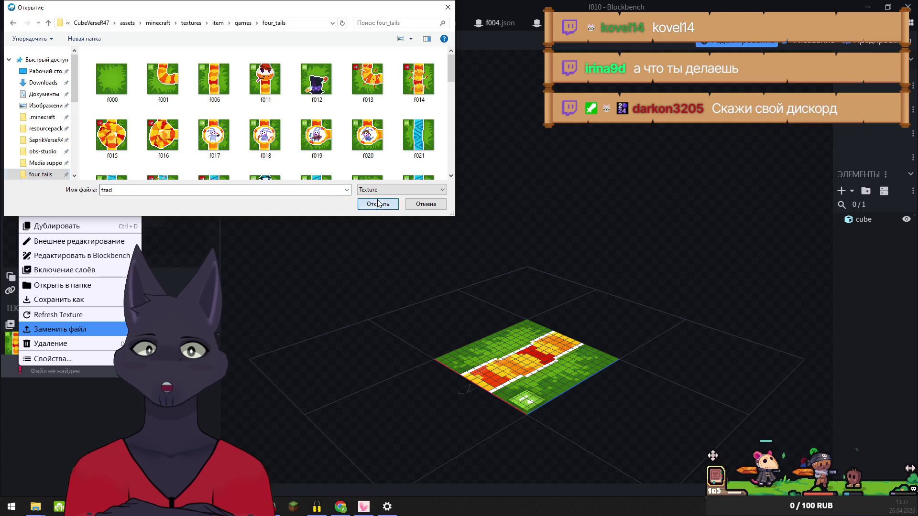
pyautogui.click(378, 204)
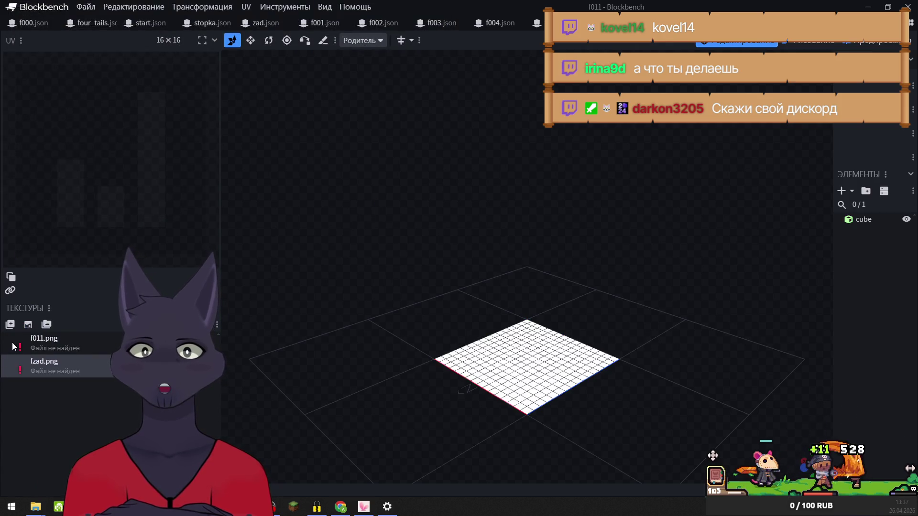
# Relink the f011 model's f011.png and fzad.png to the matching four_tails images
pyautogui.rightClick(14, 346)
pyautogui.click(50, 310)
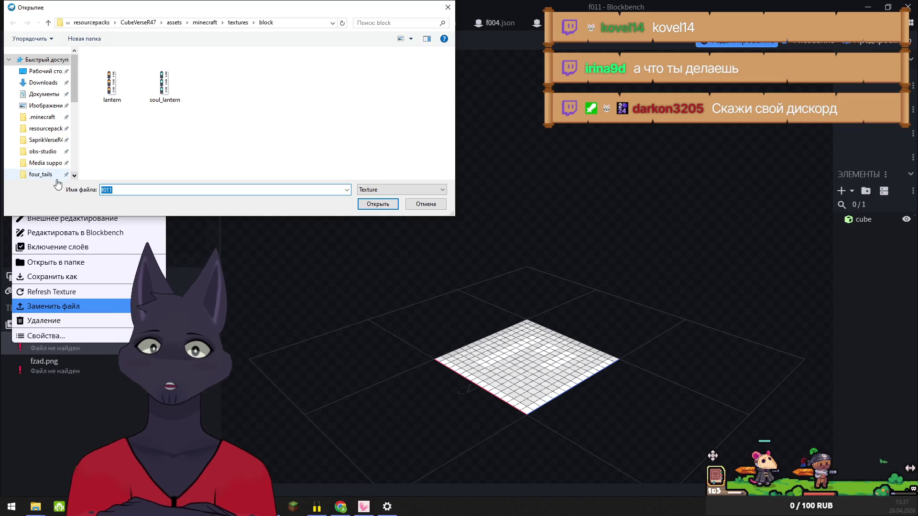
pyautogui.click(41, 177)
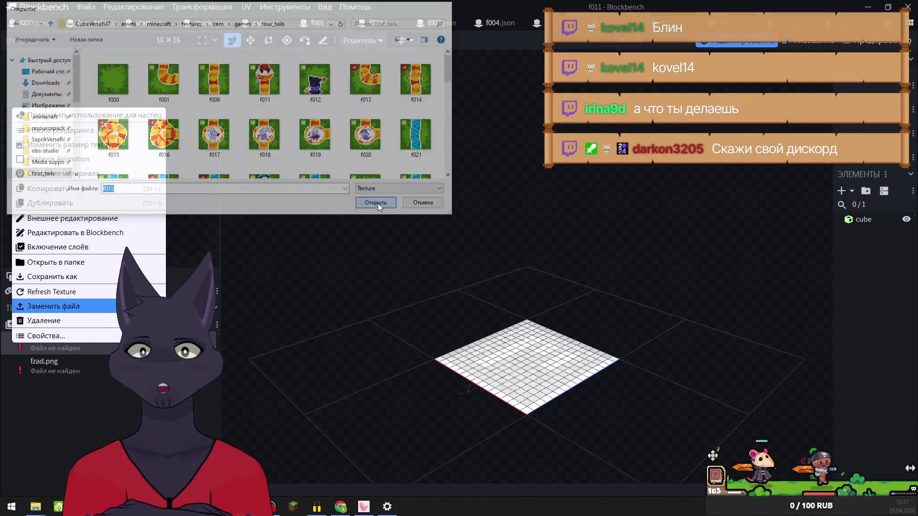
pyautogui.click(377, 204)
pyautogui.rightClick(28, 374)
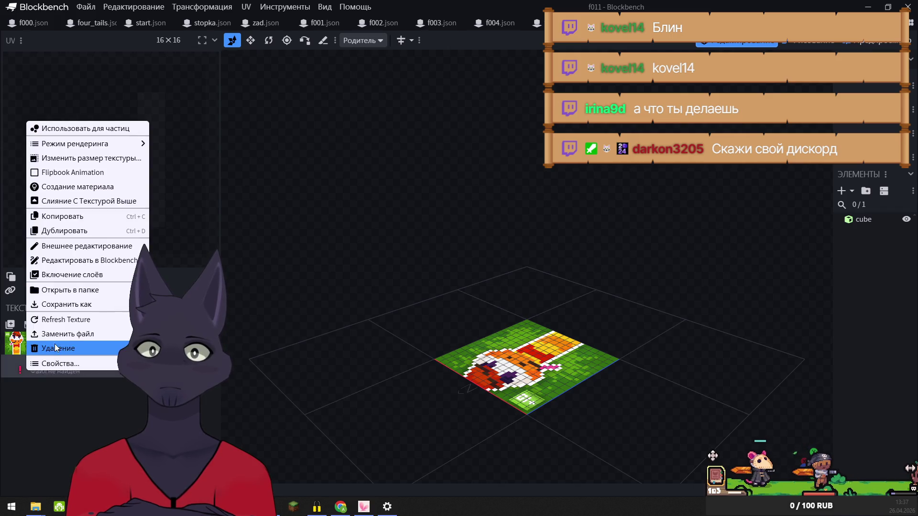
pyautogui.click(72, 334)
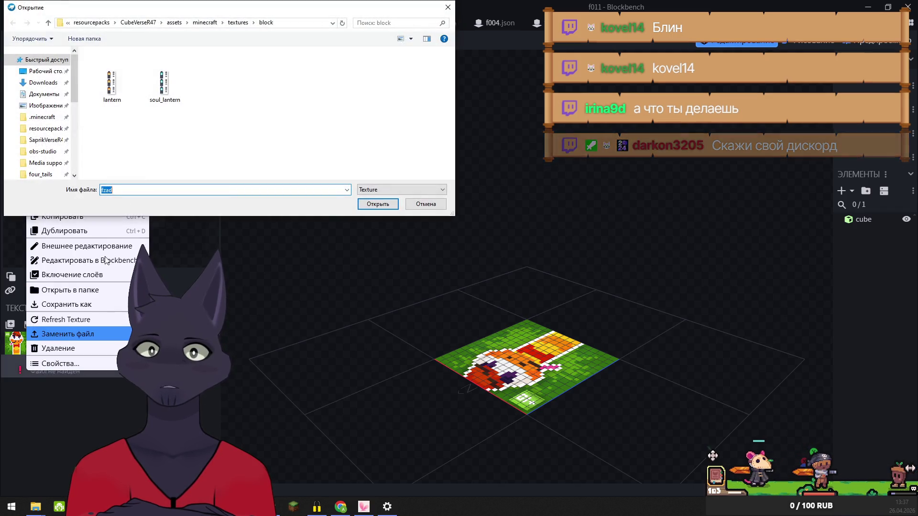
pyautogui.click(41, 176)
pyautogui.click(367, 204)
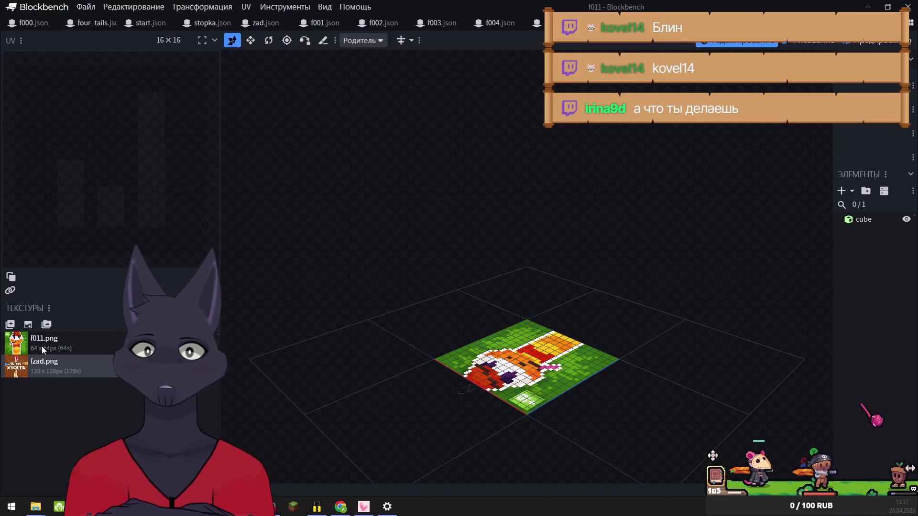
# Relink the f012 model's f012.png and fzad.png textures to the four_tails images
pyautogui.hotkey('ctrl', 'Tab')
pyautogui.rightClick(29, 345)
pyautogui.click(72, 308)
pyautogui.click(43, 173)
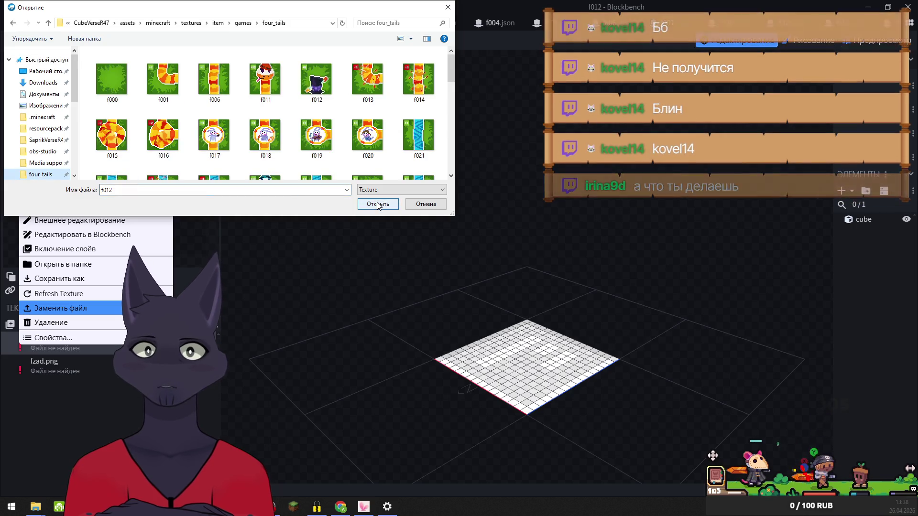
pyautogui.click(376, 202)
pyautogui.rightClick(28, 365)
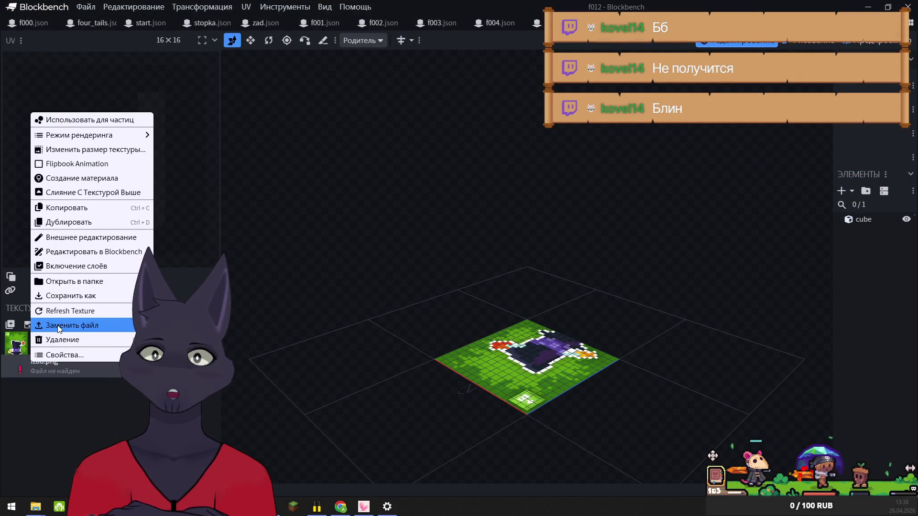
pyautogui.click(72, 325)
pyautogui.click(34, 174)
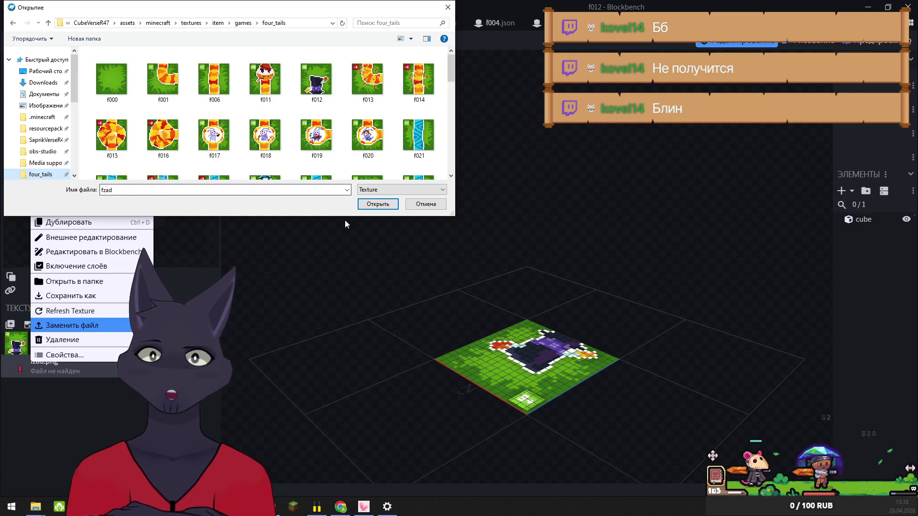
pyautogui.click(375, 204)
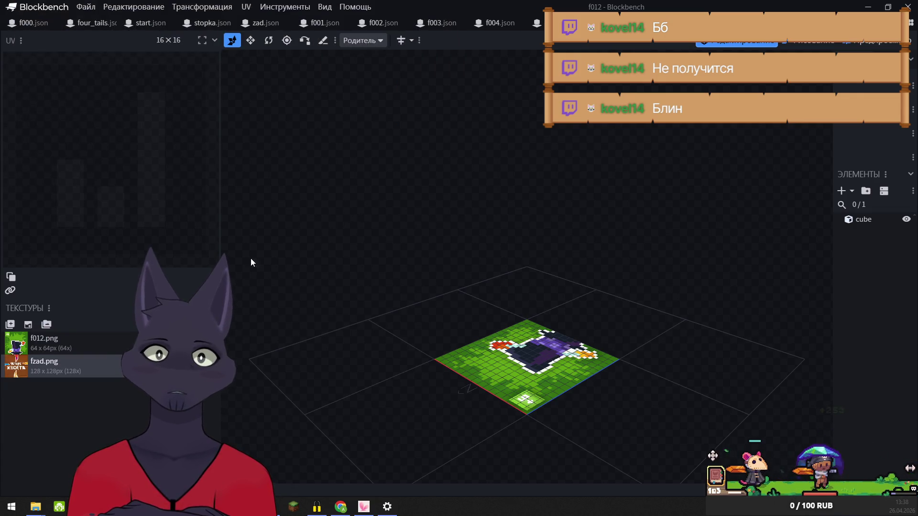
# Relink the f013 model's f013.png and fzad.png to the matching four_tails images
pyautogui.rightClick(22, 348)
pyautogui.click(65, 308)
pyautogui.click(39, 174)
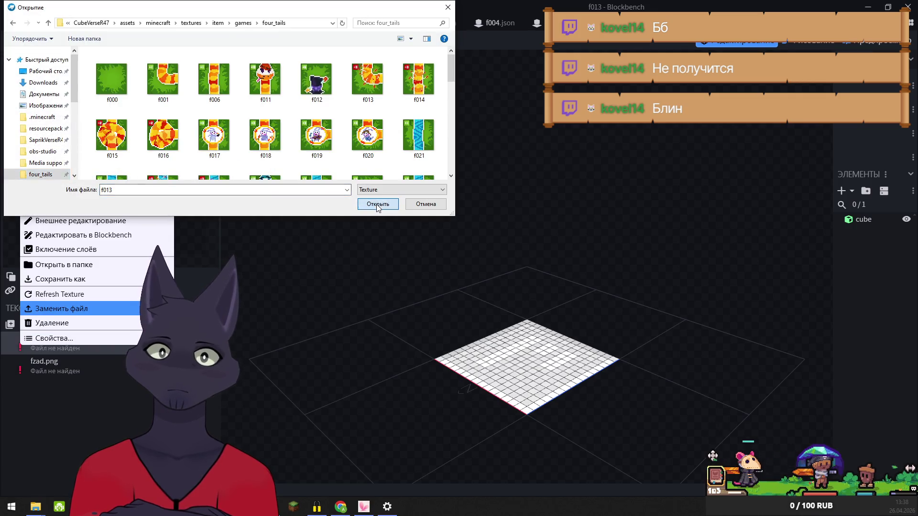
pyautogui.click(377, 206)
pyautogui.rightClick(25, 372)
pyautogui.click(64, 331)
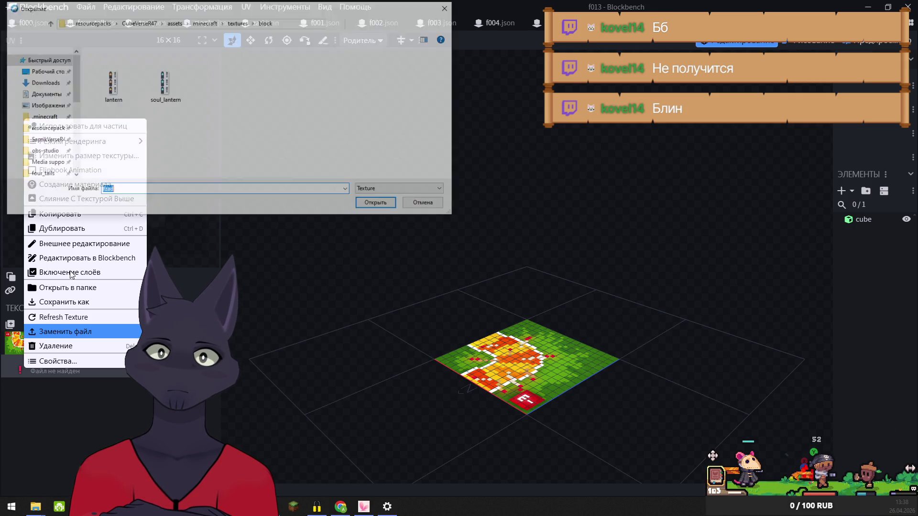
pyautogui.click(43, 174)
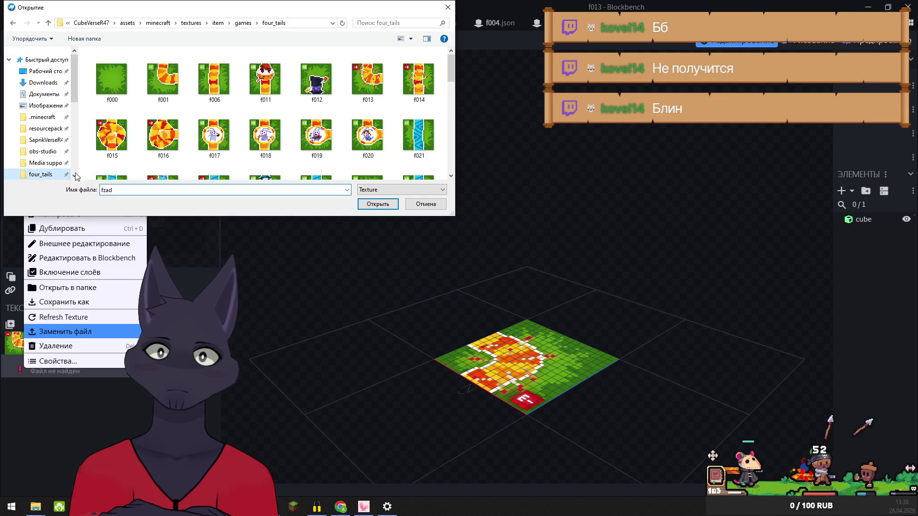
pyautogui.click(386, 206)
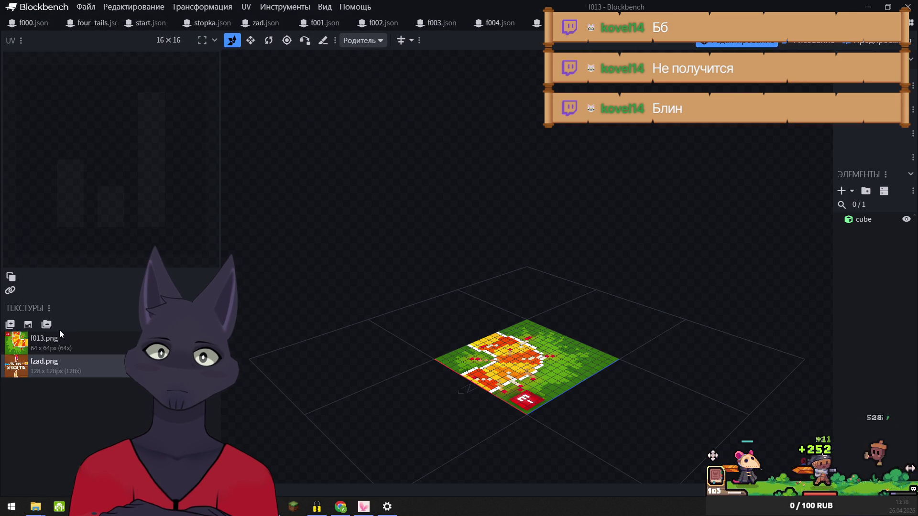
pyautogui.hotkey('ctrl', 'Tab')
pyautogui.rightClick(24, 345)
# Relink model f014's missing textures to four_tails f014.png and fzad.png
pyautogui.click(96, 308)
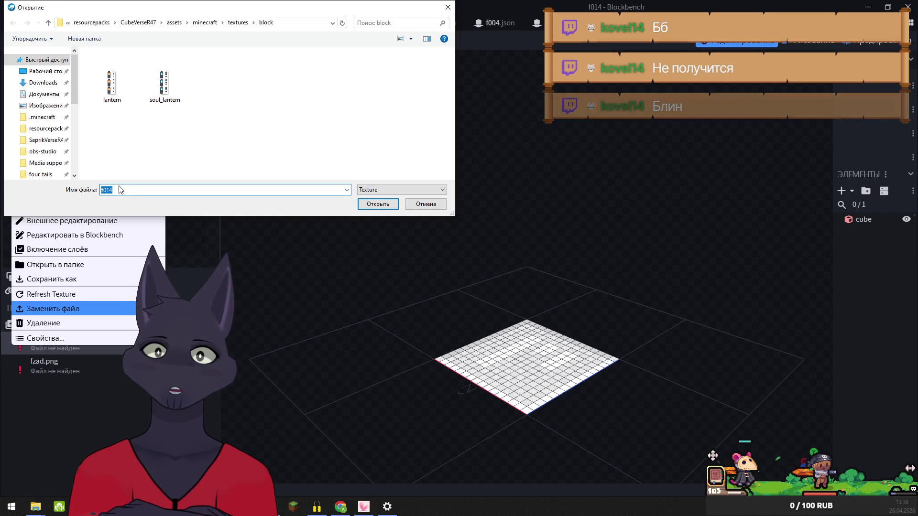
pyautogui.click(38, 174)
pyautogui.click(371, 205)
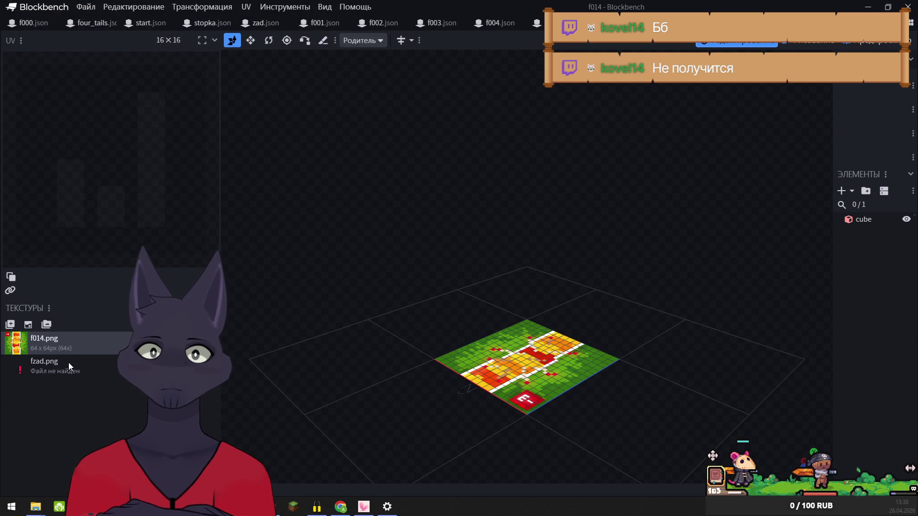
pyautogui.rightClick(24, 344)
pyautogui.click(49, 330)
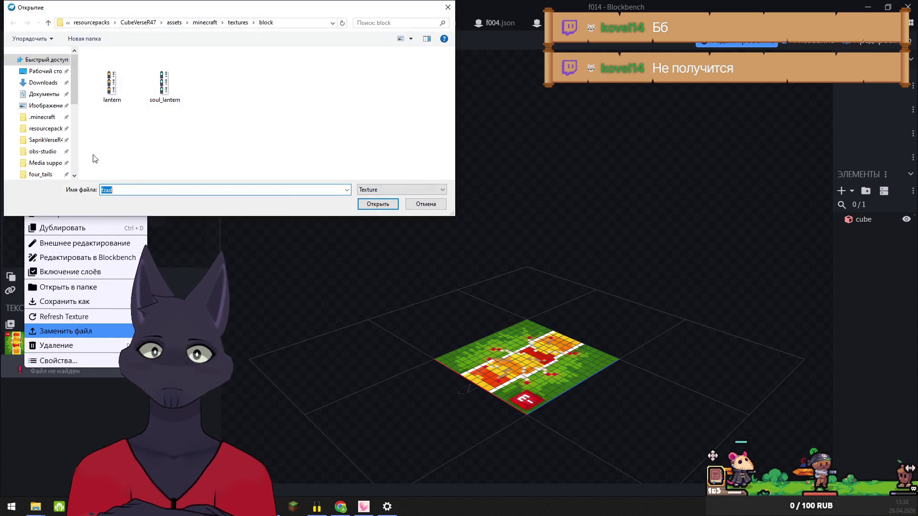
pyautogui.click(41, 174)
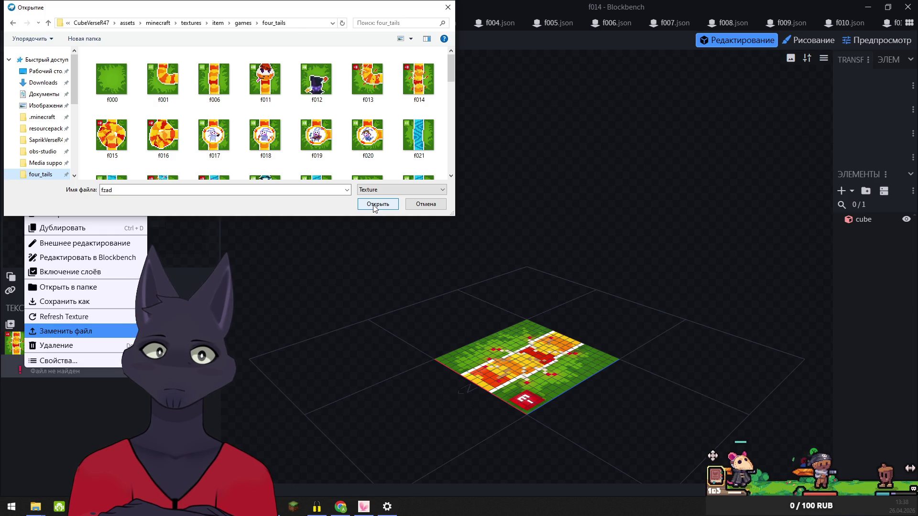
pyautogui.click(374, 206)
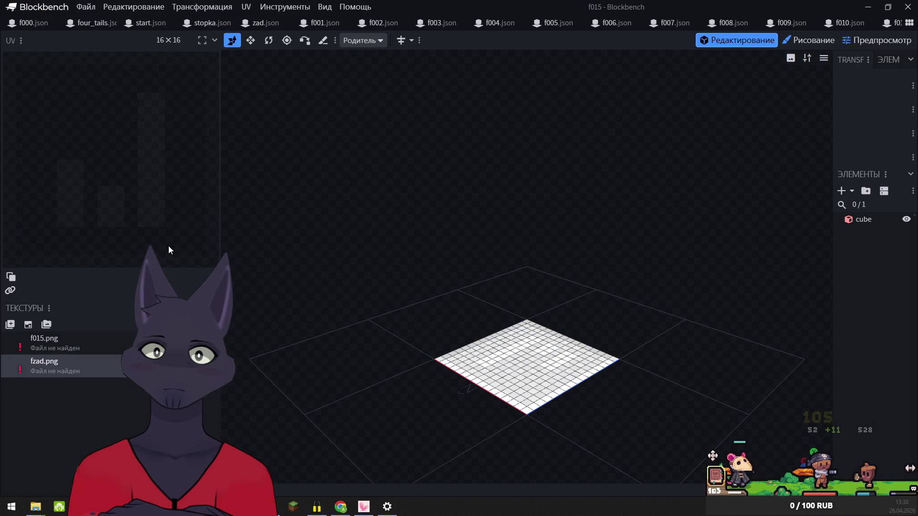
# Relink model f015's missing textures to four_tails f015.png and fzad.png
pyautogui.click(29, 339)
pyautogui.rightClick(19, 339)
pyautogui.click(57, 303)
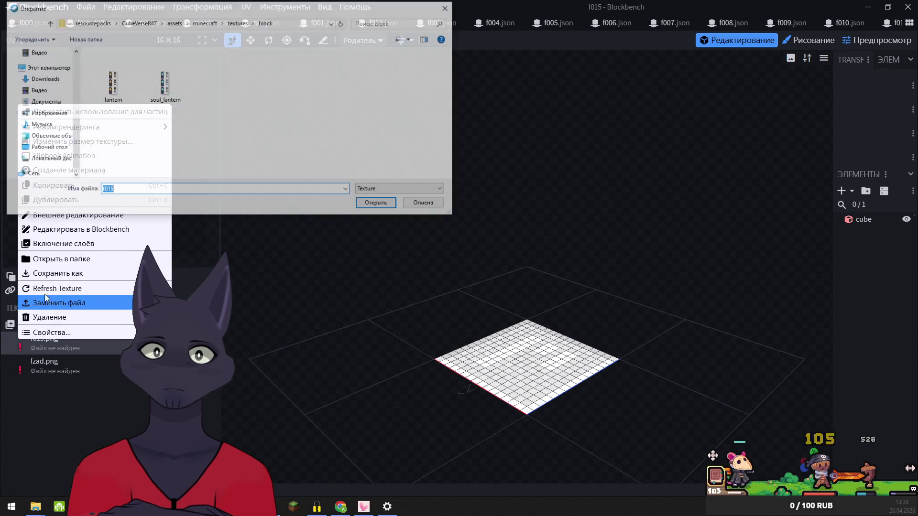
pyautogui.click(41, 174)
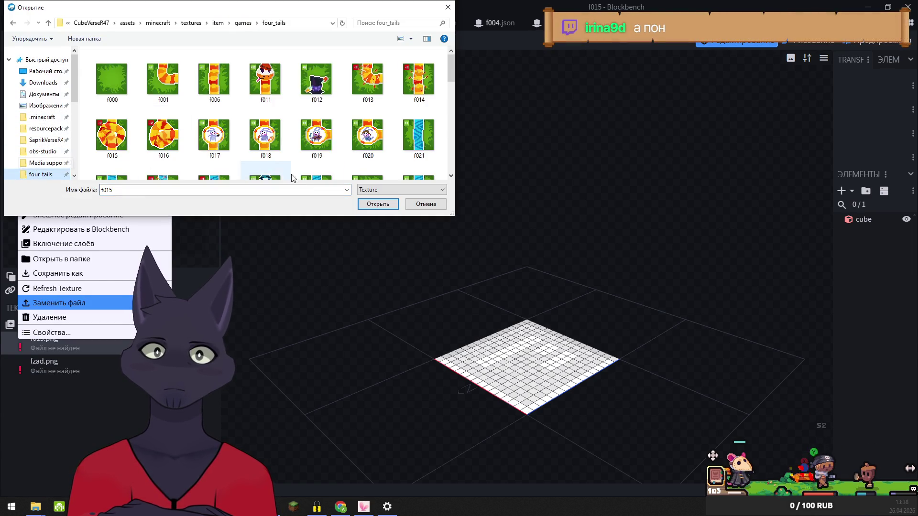
pyautogui.click(368, 205)
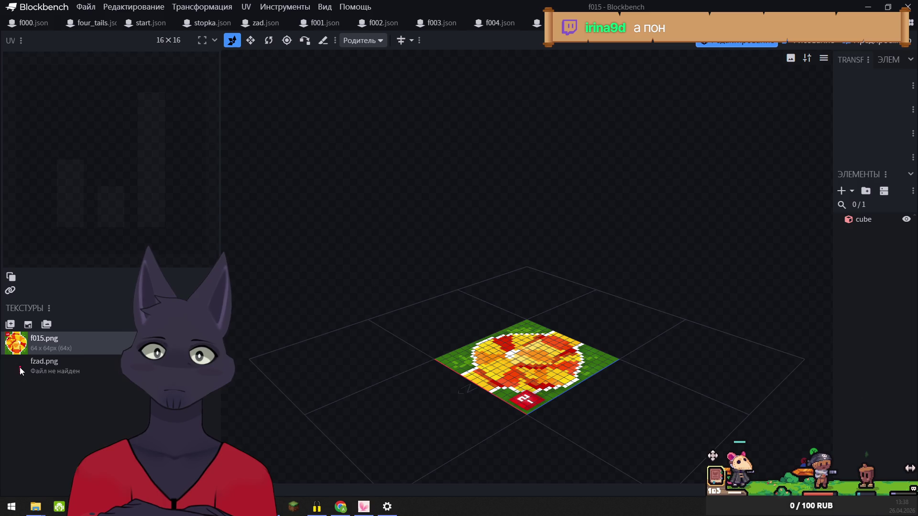
pyautogui.rightClick(21, 367)
pyautogui.click(52, 327)
pyautogui.click(44, 175)
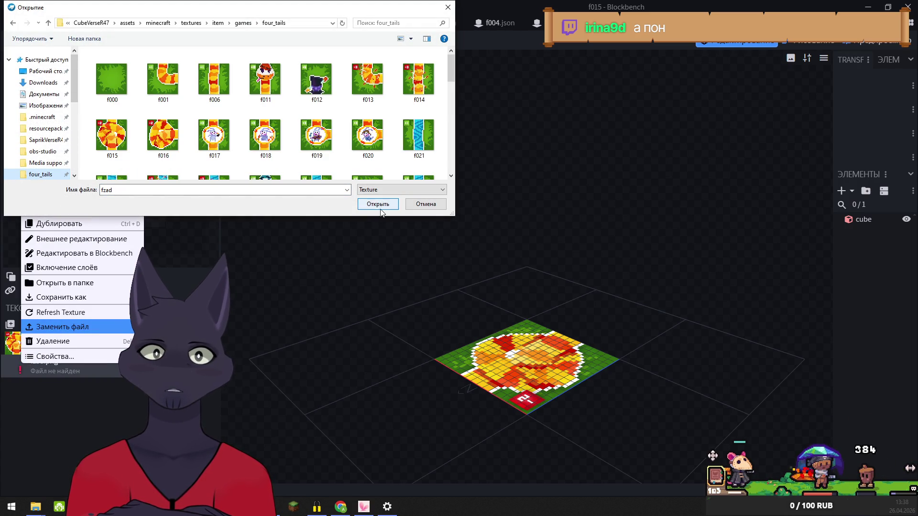
pyautogui.click(378, 204)
# In model f016, relink its missing textures to f016.png and fzad.png
pyautogui.hotkey('ctrl', 'Tab')
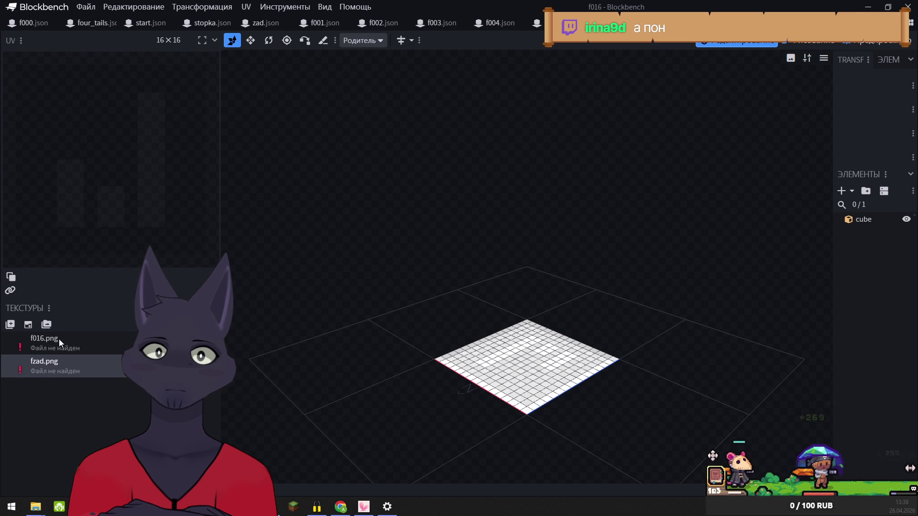
pyautogui.rightClick(18, 343)
pyautogui.click(52, 303)
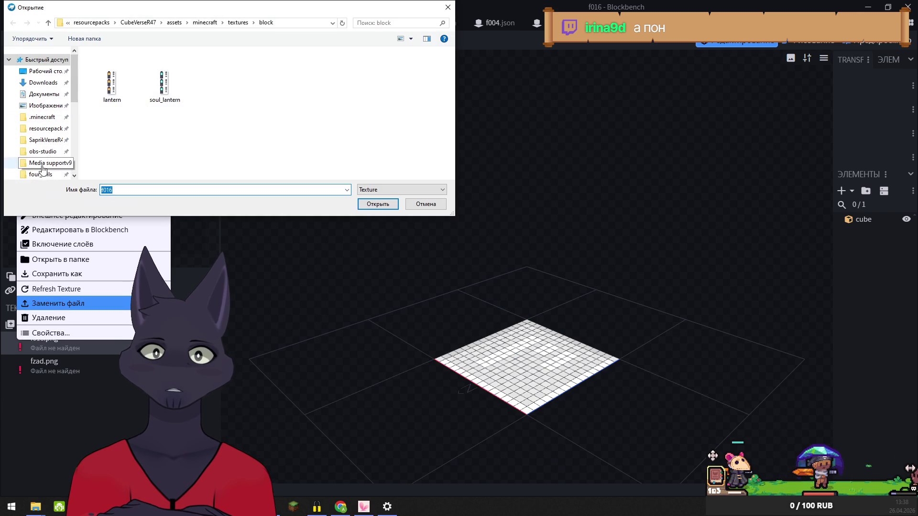
pyautogui.click(43, 175)
pyautogui.click(378, 204)
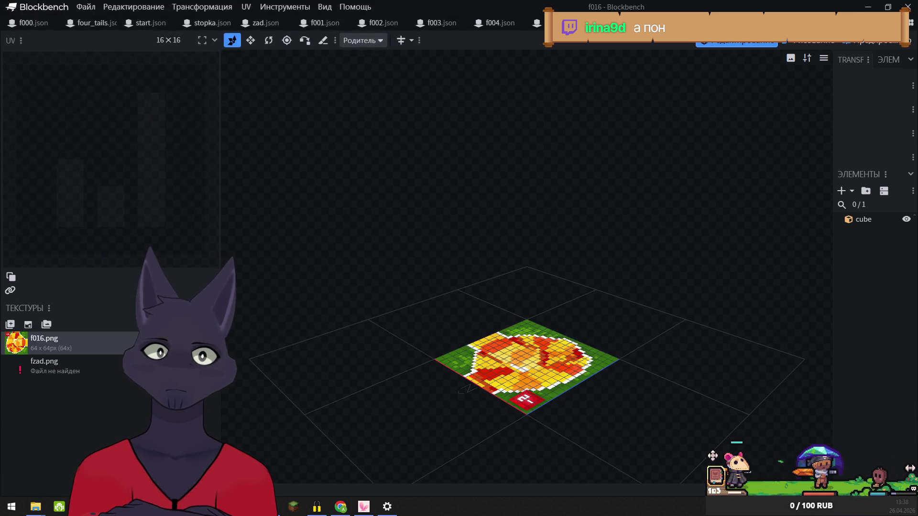
pyautogui.rightClick(19, 368)
pyautogui.click(58, 329)
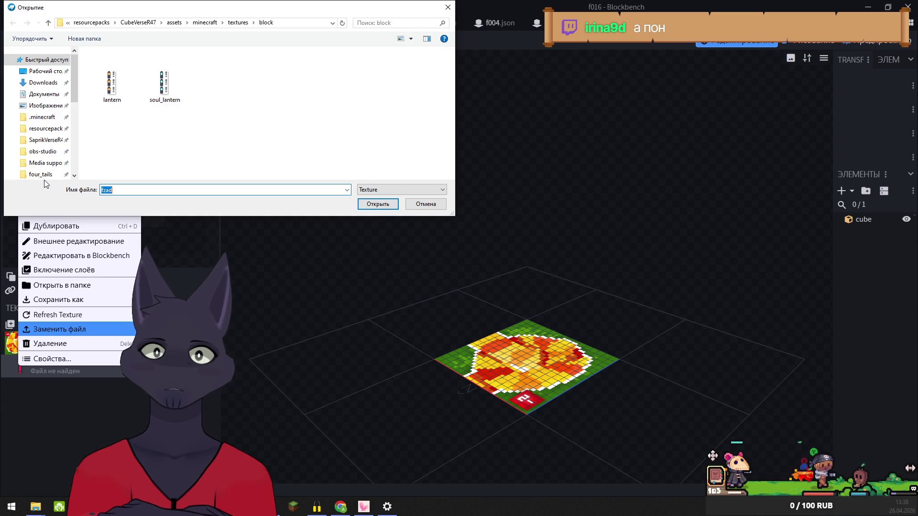
pyautogui.click(43, 175)
pyautogui.click(378, 204)
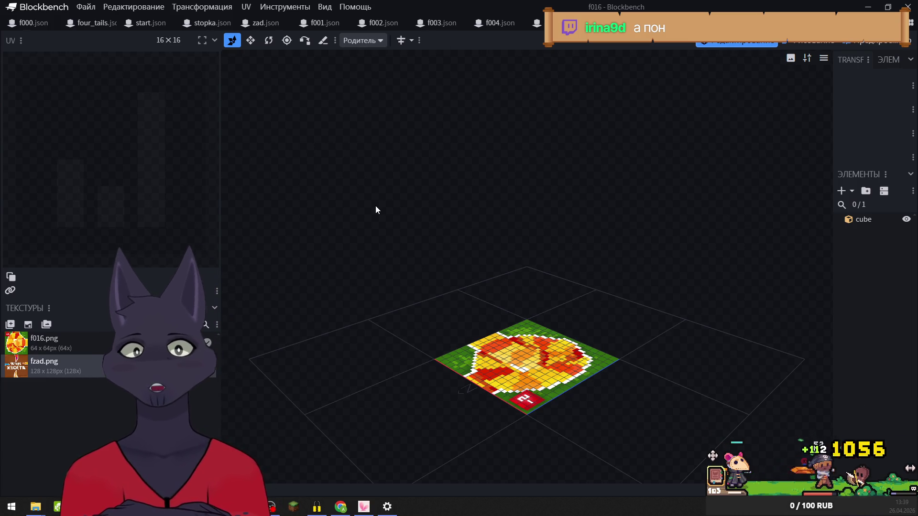
# In model f017, relink its missing textures to f017.png and fzad.png
pyautogui.hotkey('ctrl', 'Tab')
pyautogui.rightClick(17, 342)
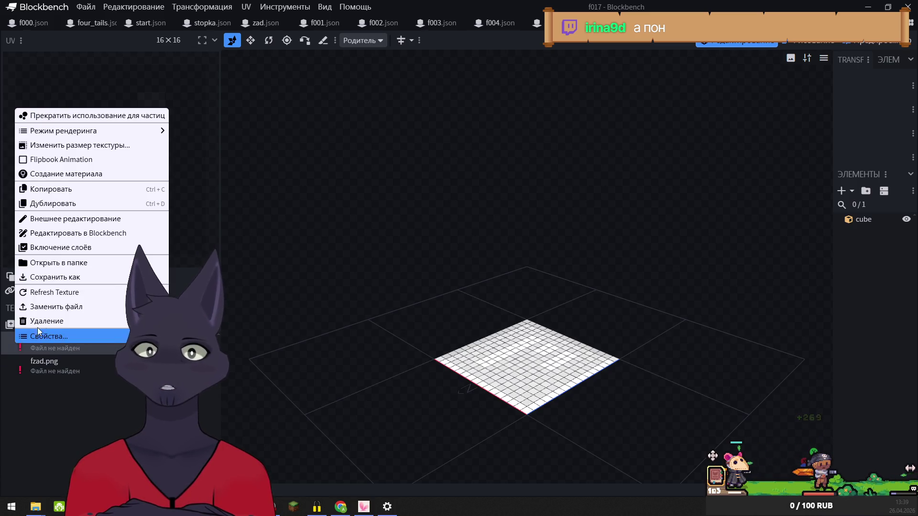
pyautogui.click(50, 307)
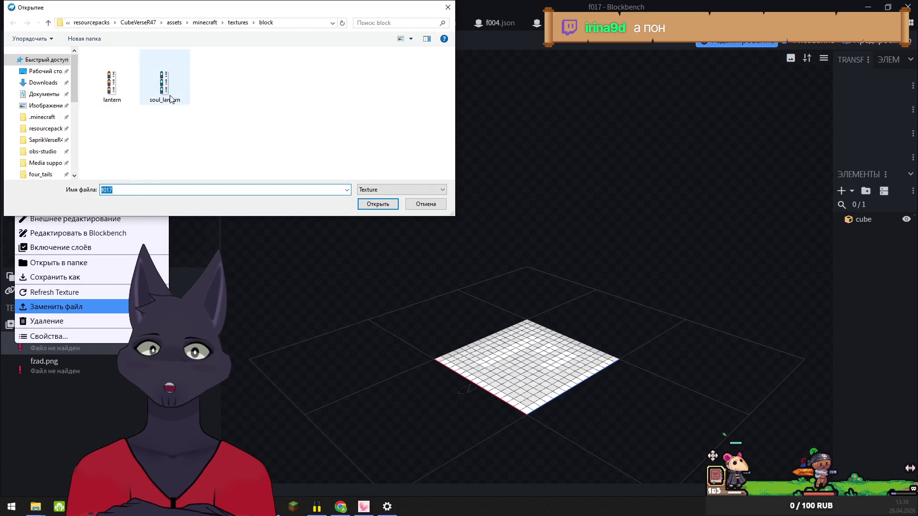
pyautogui.click(41, 174)
pyautogui.click(377, 203)
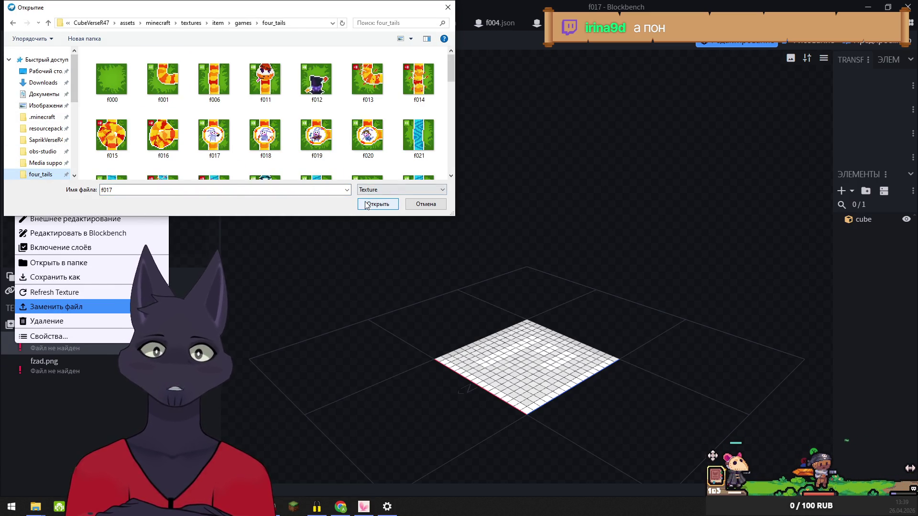
pyautogui.rightClick(19, 363)
pyautogui.click(44, 327)
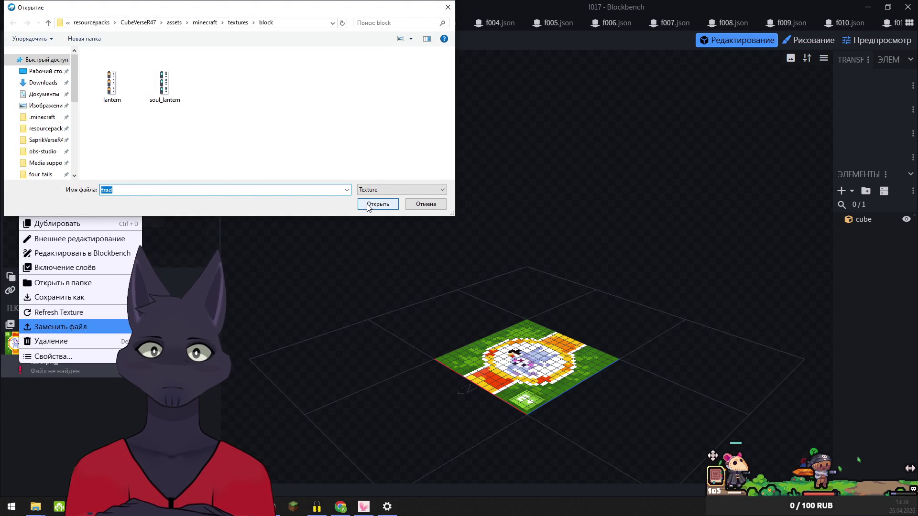
pyautogui.click(41, 175)
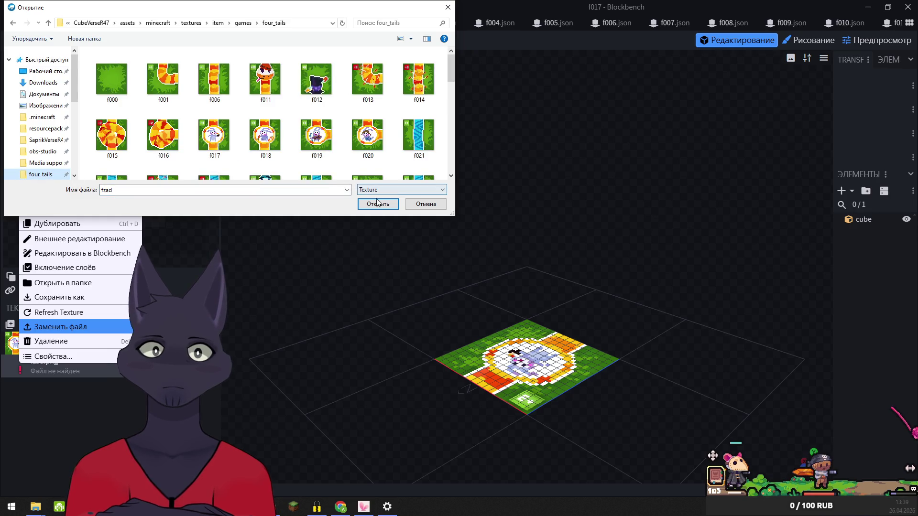
pyautogui.click(378, 203)
# In model f018, relink its missing textures to f018.png and fzad.png
pyautogui.hotkey('ctrl', 'Tab')
pyautogui.rightClick(17, 340)
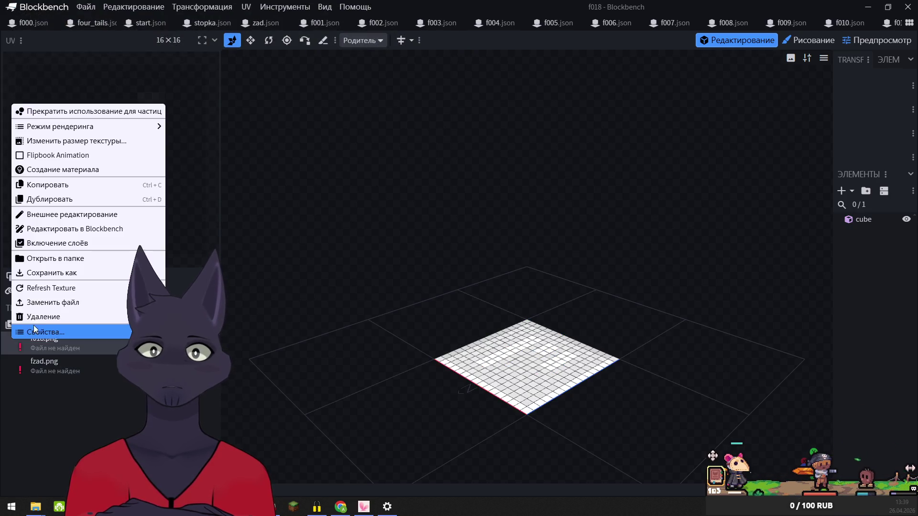
pyautogui.click(53, 302)
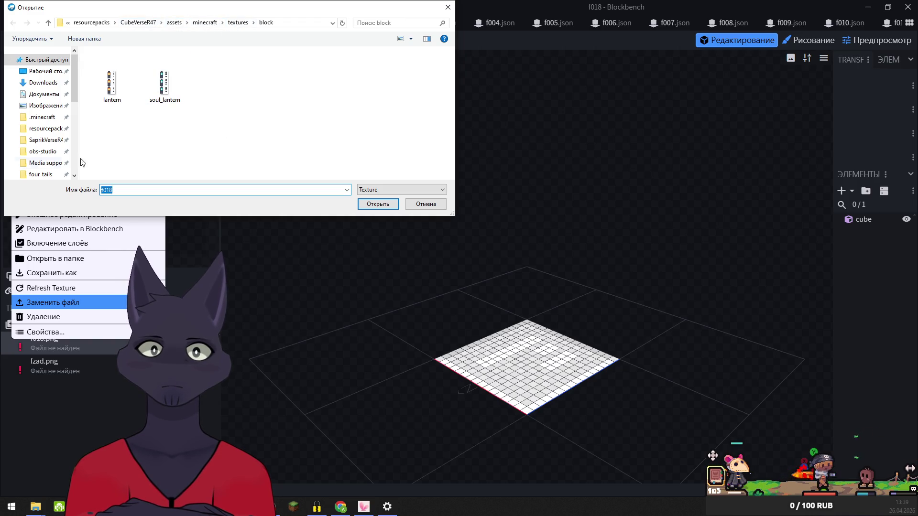
pyautogui.click(41, 175)
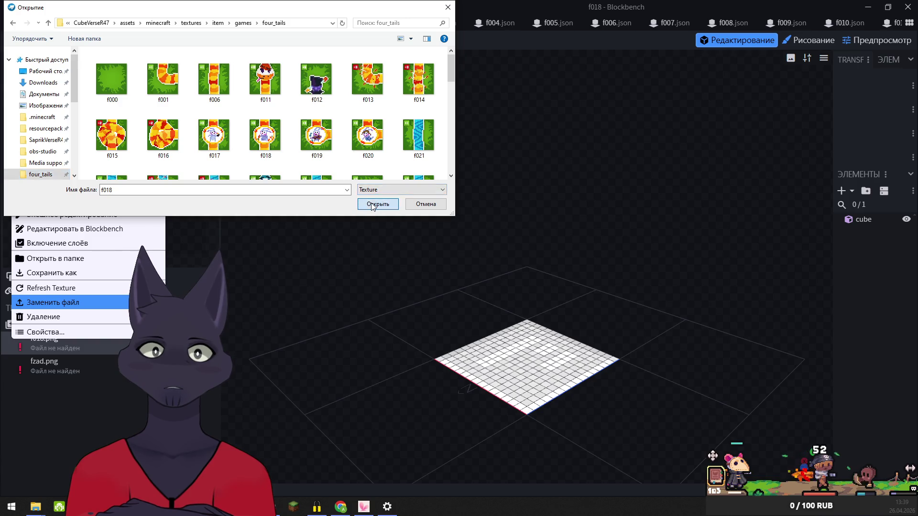
pyautogui.click(372, 206)
pyautogui.rightClick(14, 360)
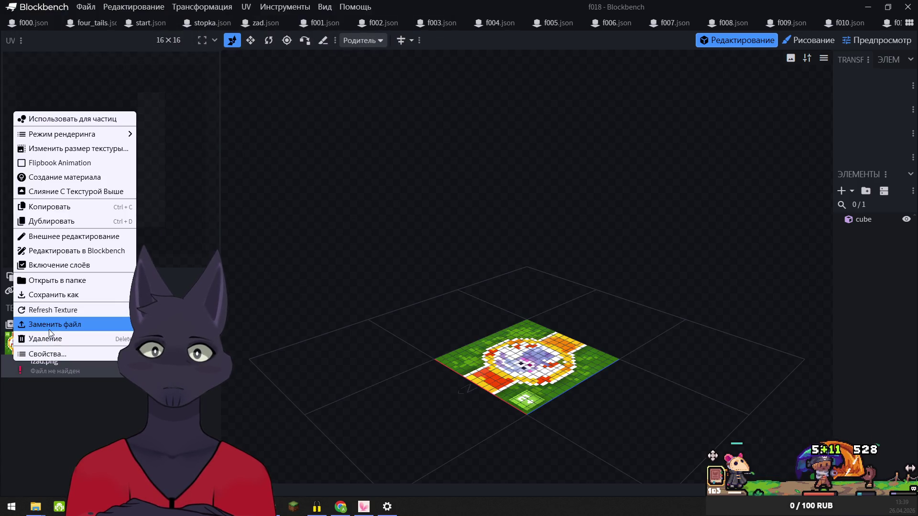
pyautogui.click(49, 327)
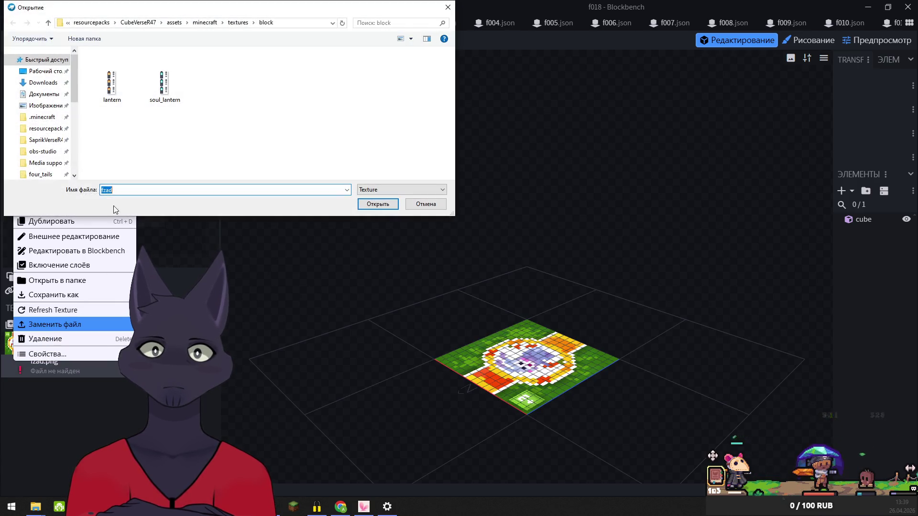
pyautogui.click(40, 175)
pyautogui.click(389, 209)
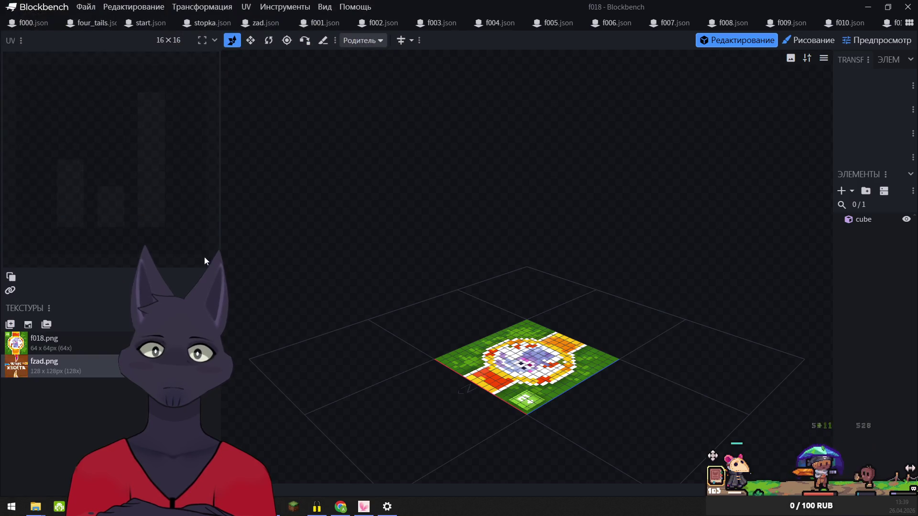
# Relink model f019's missing textures to four_tails f019.png and fzad.png
pyautogui.rightClick(19, 346)
pyautogui.click(54, 313)
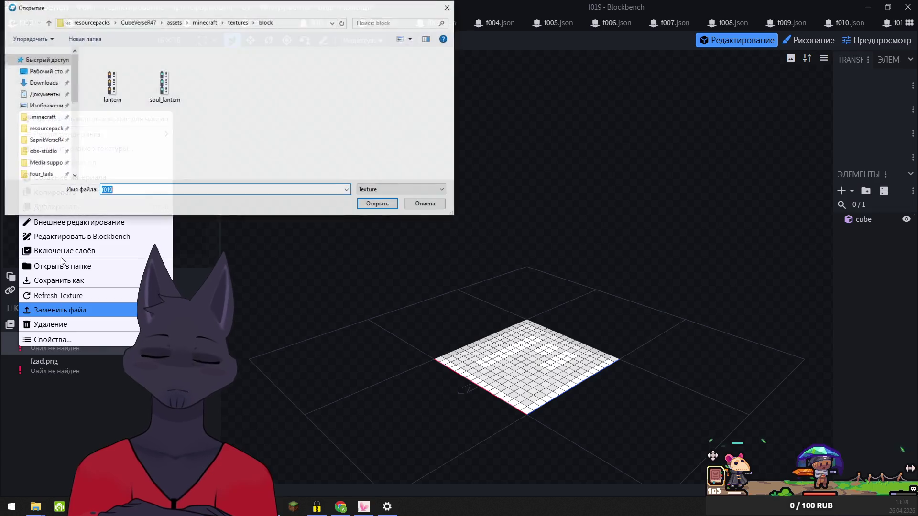
pyautogui.click(40, 174)
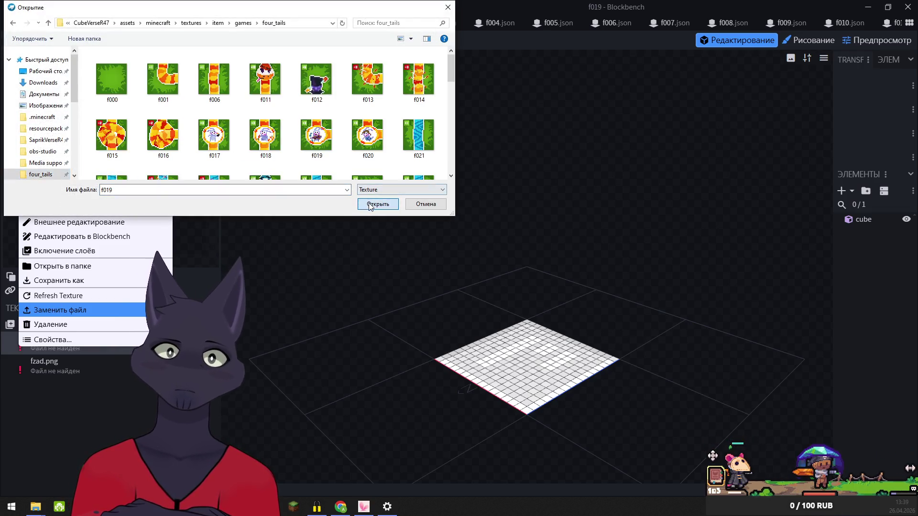
pyautogui.click(377, 203)
pyautogui.rightClick(23, 367)
pyautogui.click(44, 325)
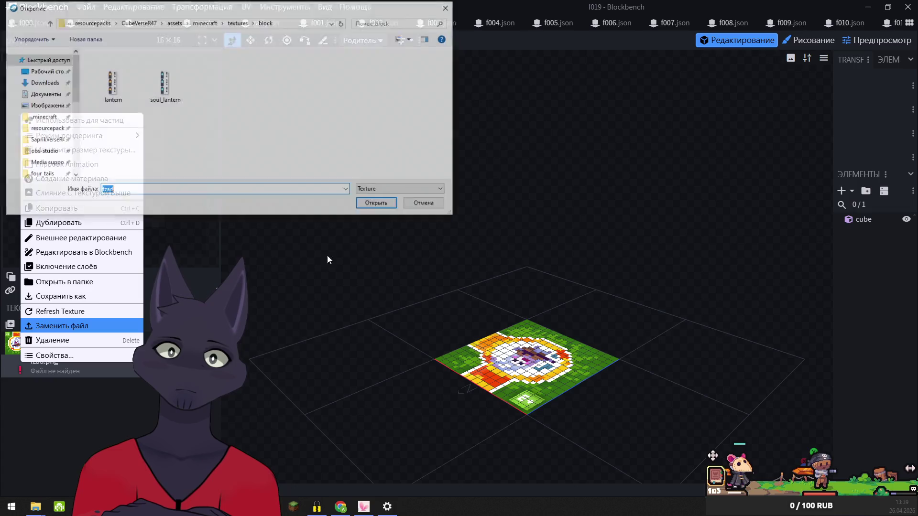
pyautogui.click(33, 175)
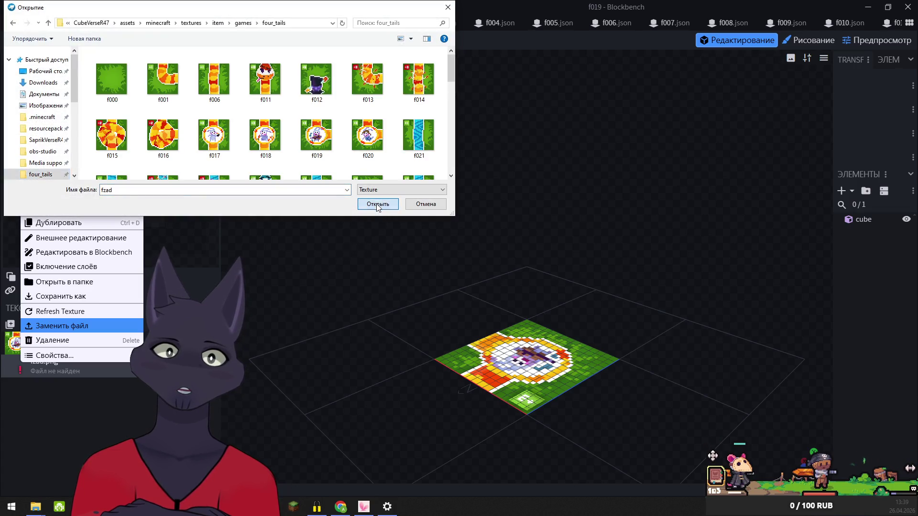
pyautogui.click(378, 203)
# In model f020, relink its missing textures to f020.png and fzad.png
pyautogui.hotkey('ctrl', 'Tab')
pyautogui.rightClick(24, 337)
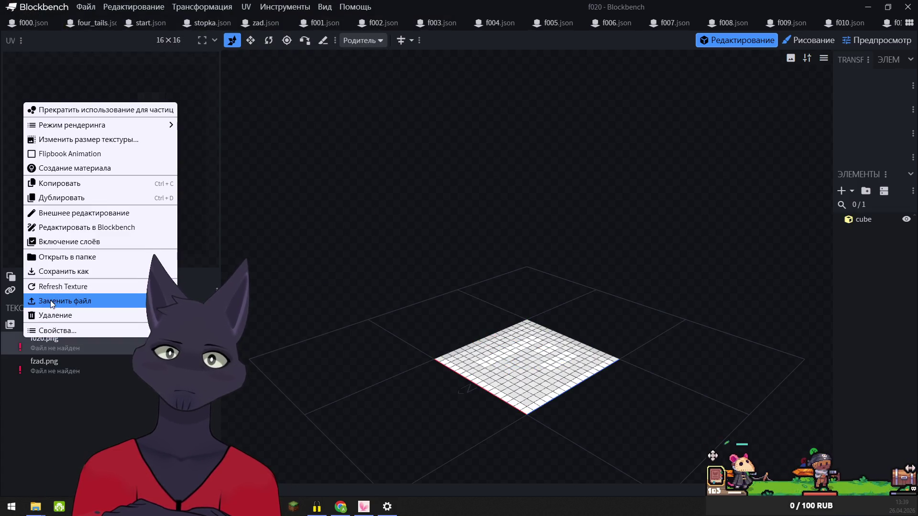
pyautogui.click(51, 300)
pyautogui.click(45, 175)
pyautogui.click(378, 204)
pyautogui.rightClick(30, 364)
pyautogui.click(90, 327)
pyautogui.click(40, 174)
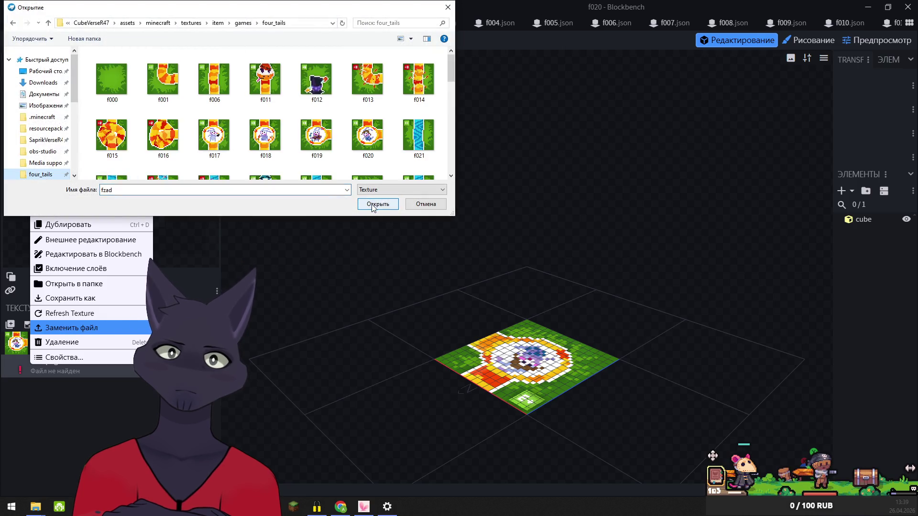
pyautogui.click(373, 205)
pyautogui.rightClick(20, 340)
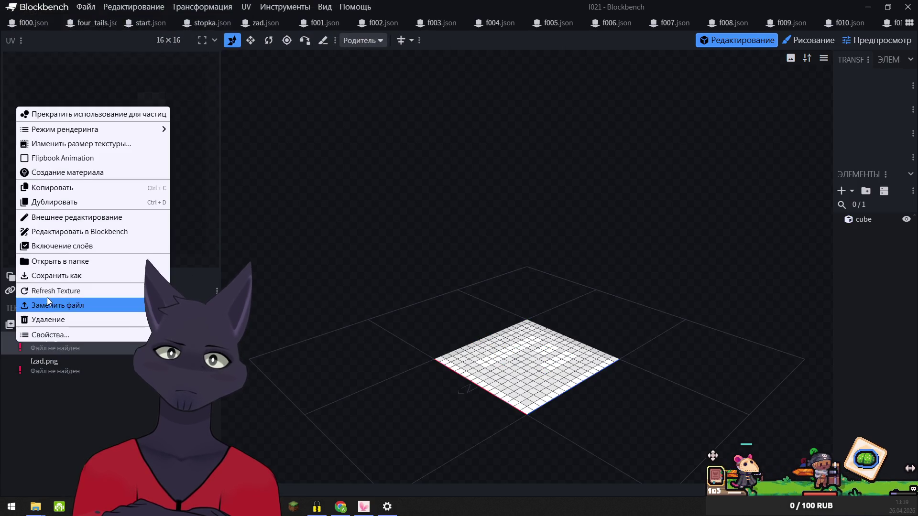
# Relink model f021's missing textures to four_tails f021.png and fzad.png
pyautogui.click(48, 305)
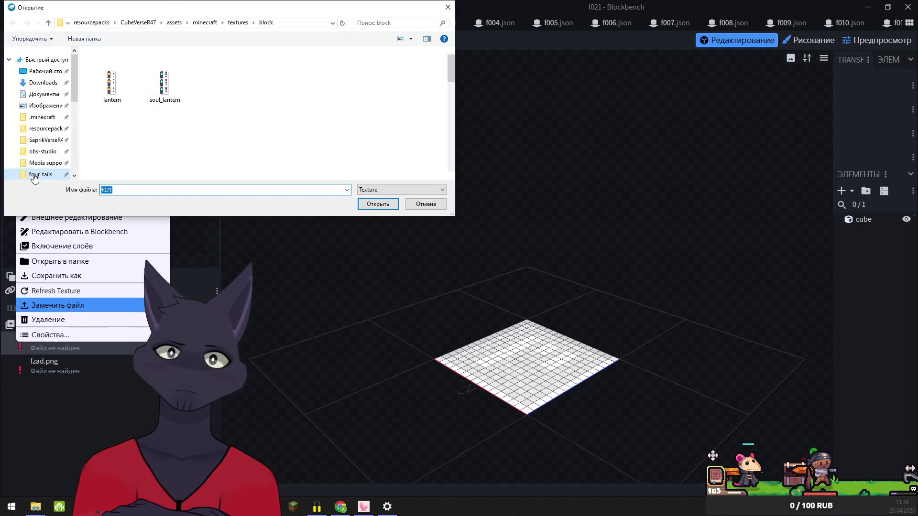
pyautogui.click(33, 175)
pyautogui.click(375, 205)
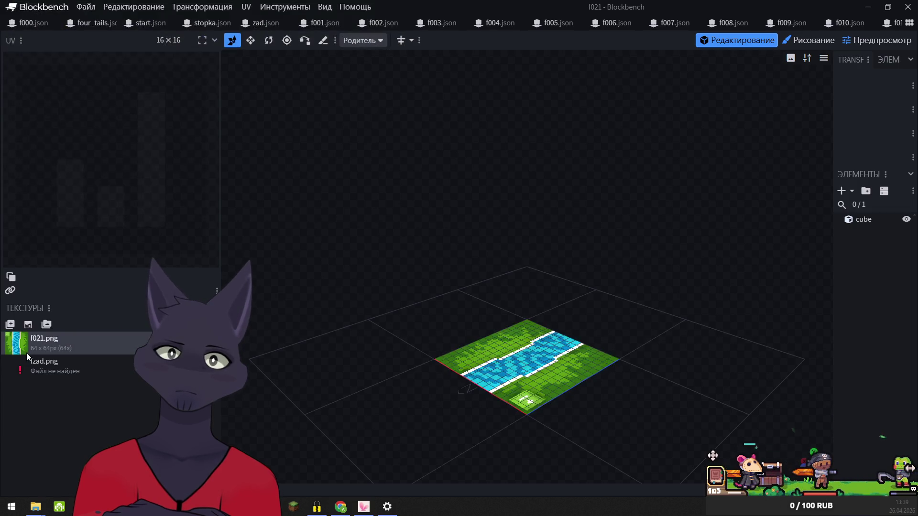
pyautogui.rightClick(19, 360)
pyautogui.click(60, 324)
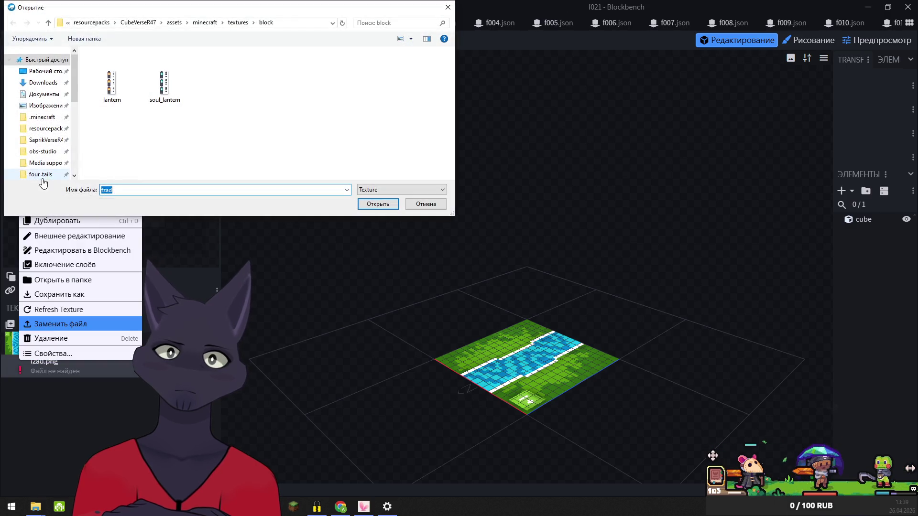
pyautogui.click(41, 174)
pyautogui.click(368, 203)
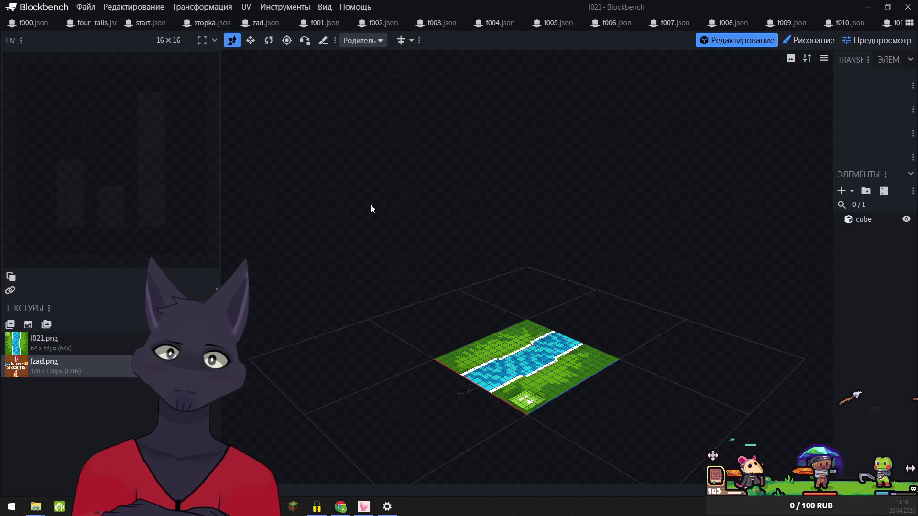
# Relink model f022's missing textures to four_tails f021.png and fzad.png
pyautogui.rightClick(21, 345)
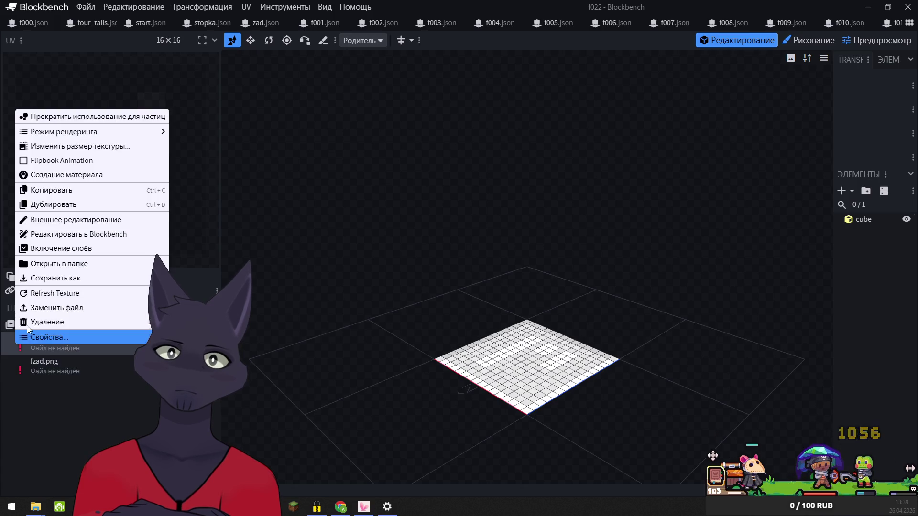
pyautogui.click(36, 308)
pyautogui.click(48, 174)
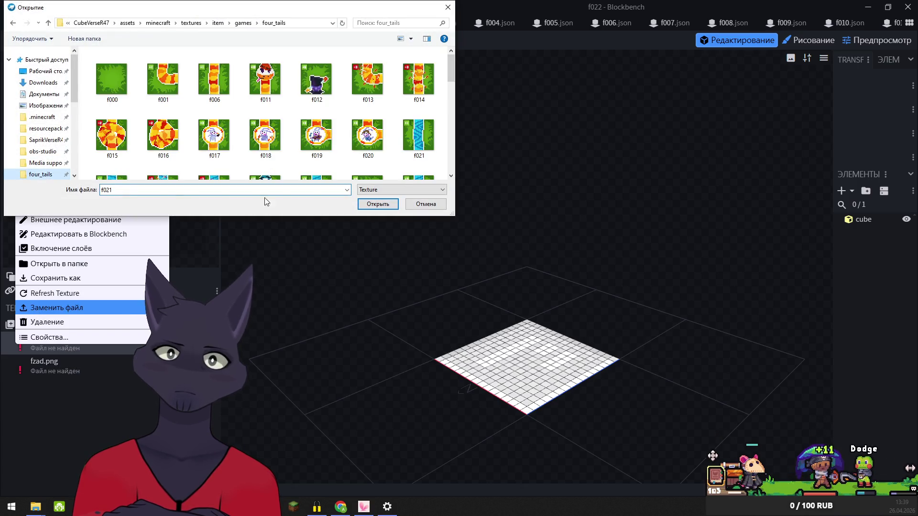
pyautogui.click(377, 204)
pyautogui.rightClick(30, 364)
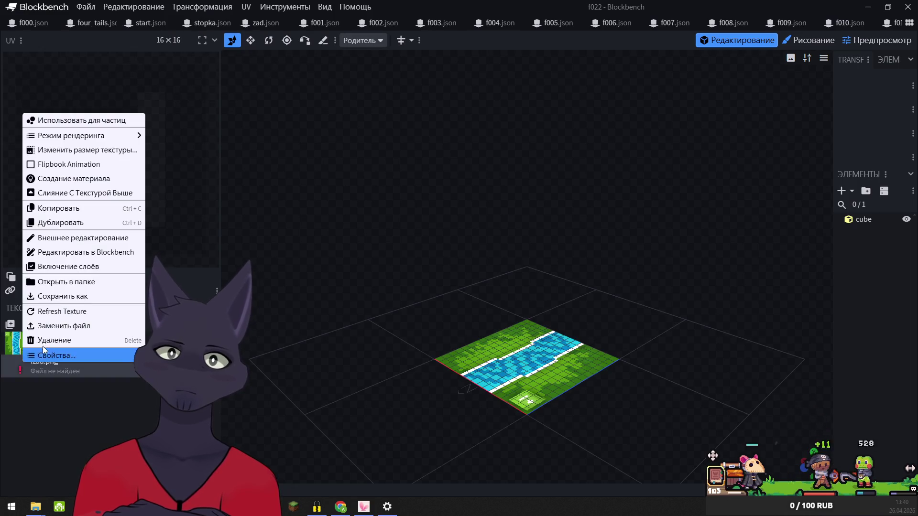
pyautogui.click(52, 326)
pyautogui.click(41, 175)
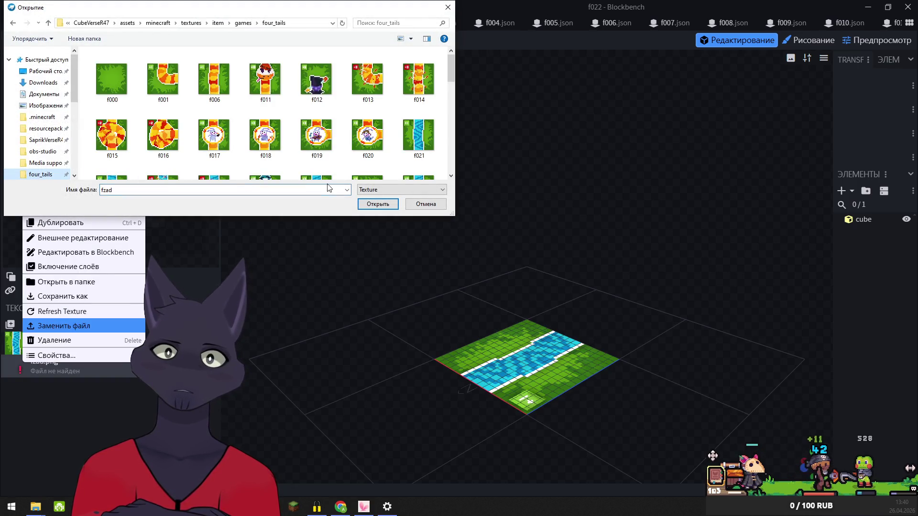
pyautogui.click(383, 206)
# In model f023, relink its missing textures to f021.png and fzad.png
pyautogui.hotkey('ctrl', 'Tab')
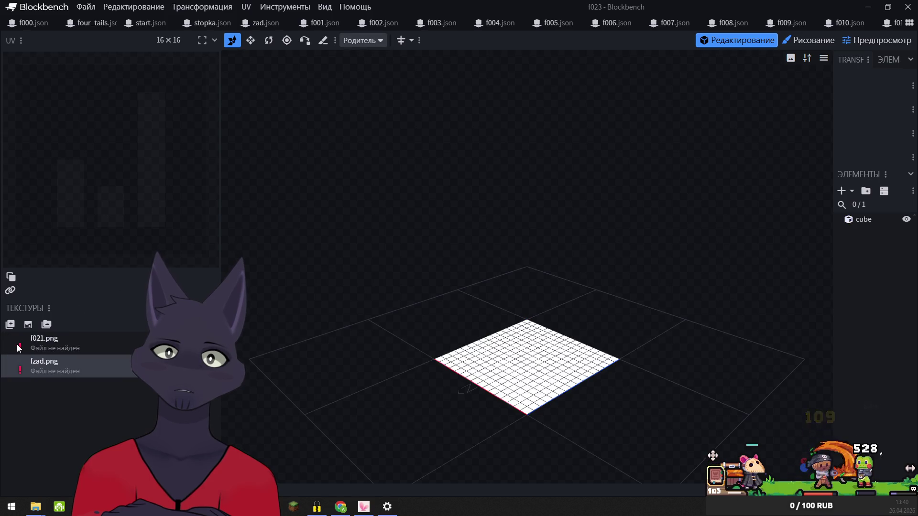
pyautogui.rightClick(43, 342)
pyautogui.click(42, 308)
pyautogui.click(41, 175)
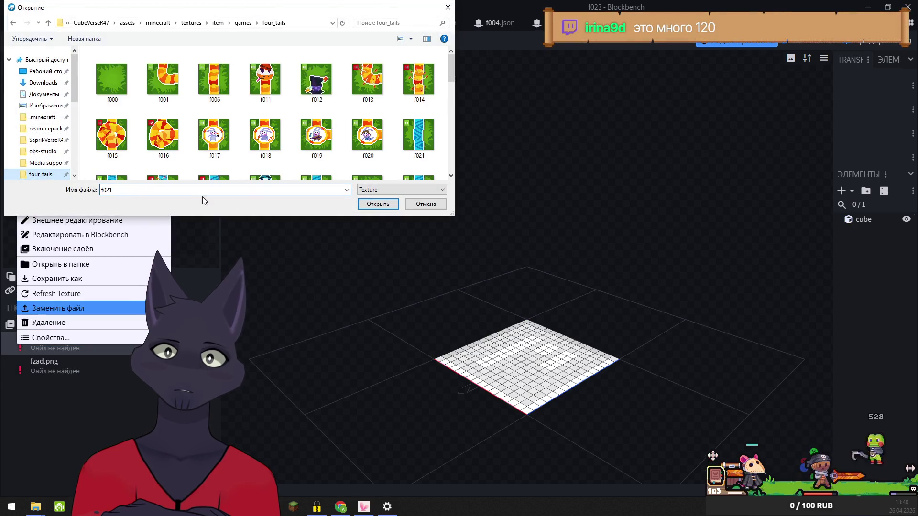
pyautogui.click(382, 207)
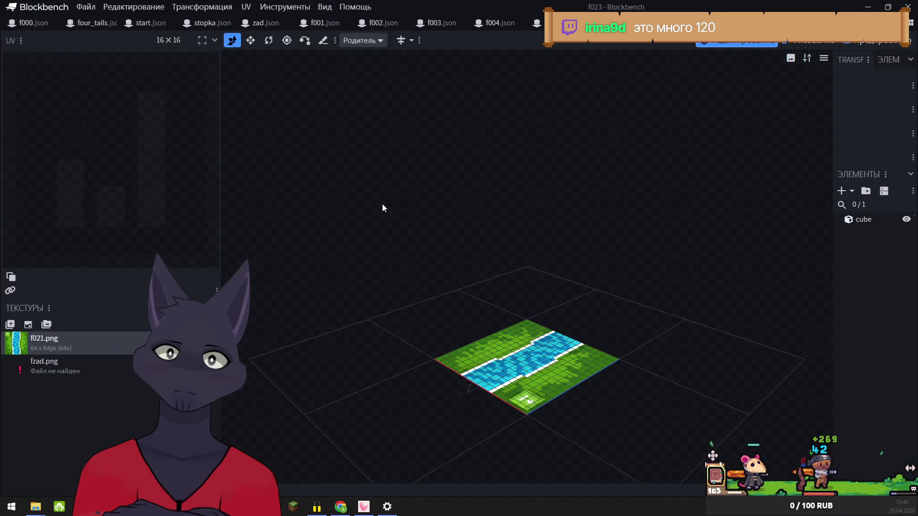
pyautogui.rightClick(18, 365)
pyautogui.click(57, 327)
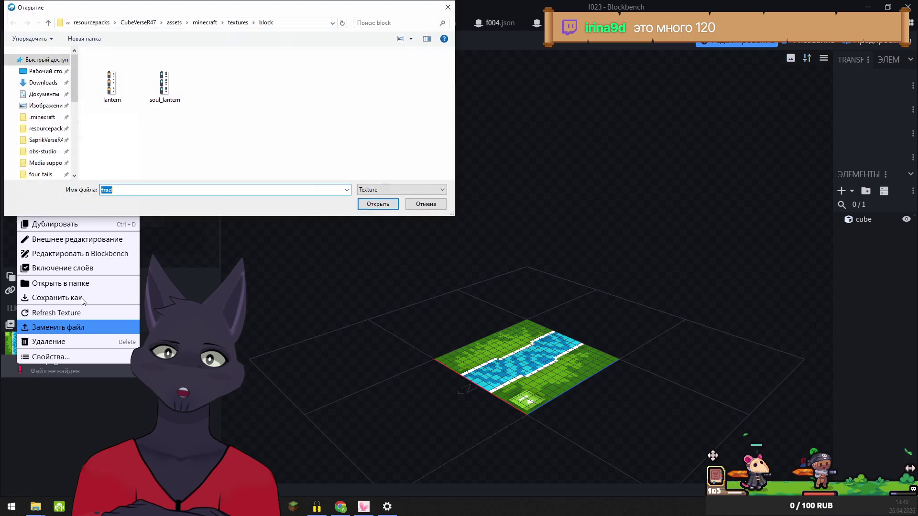
pyautogui.click(35, 174)
pyautogui.click(378, 204)
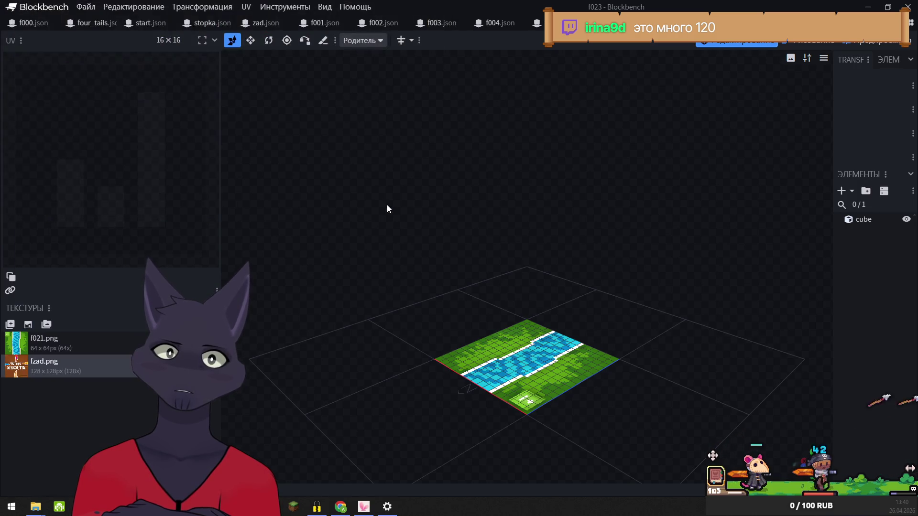
# Relink model f024's missing texture to f021.png and begin replacing its fzad file
pyautogui.rightClick(13, 343)
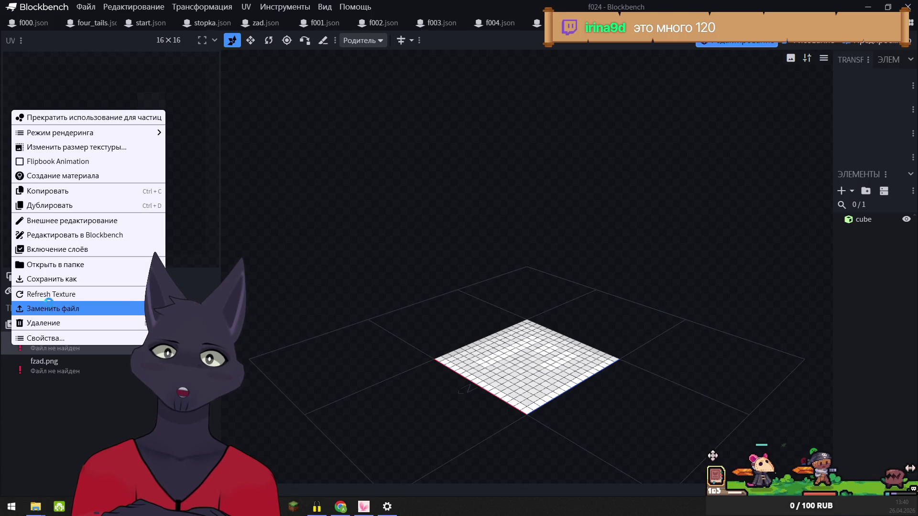
pyautogui.click(138, 309)
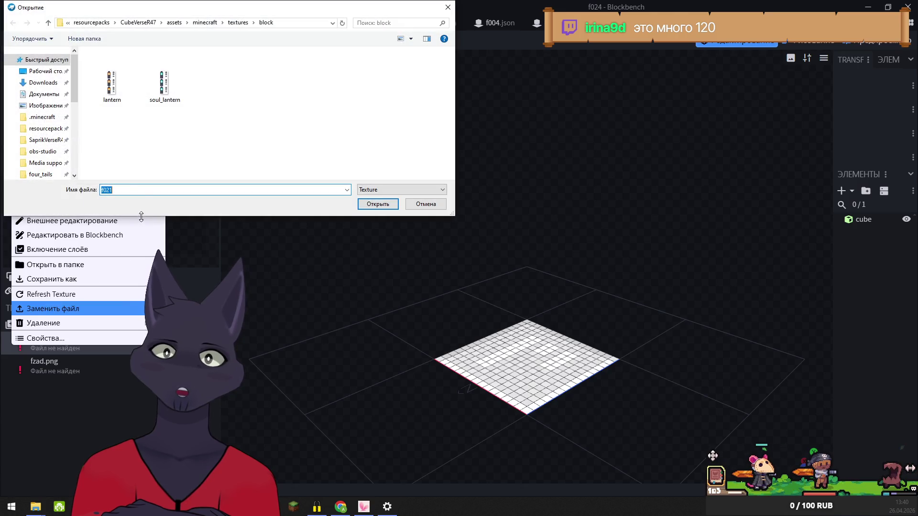
pyautogui.click(47, 177)
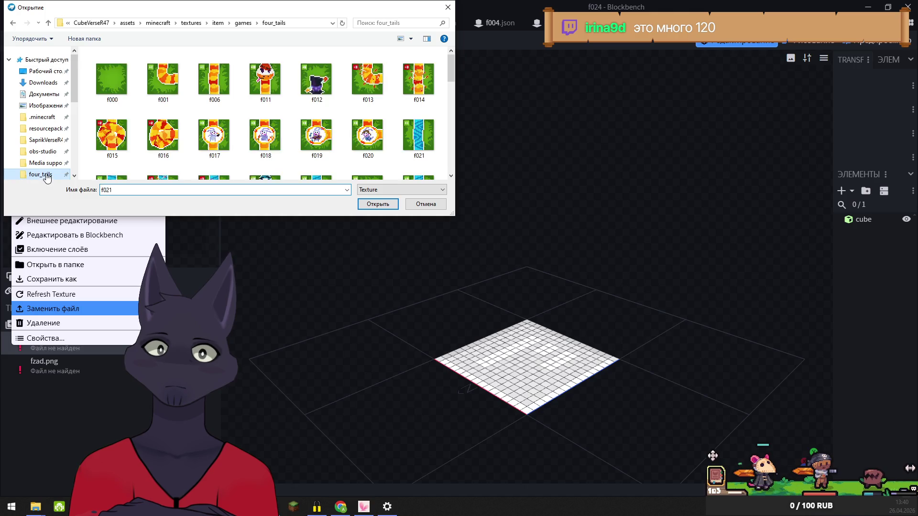
pyautogui.click(369, 205)
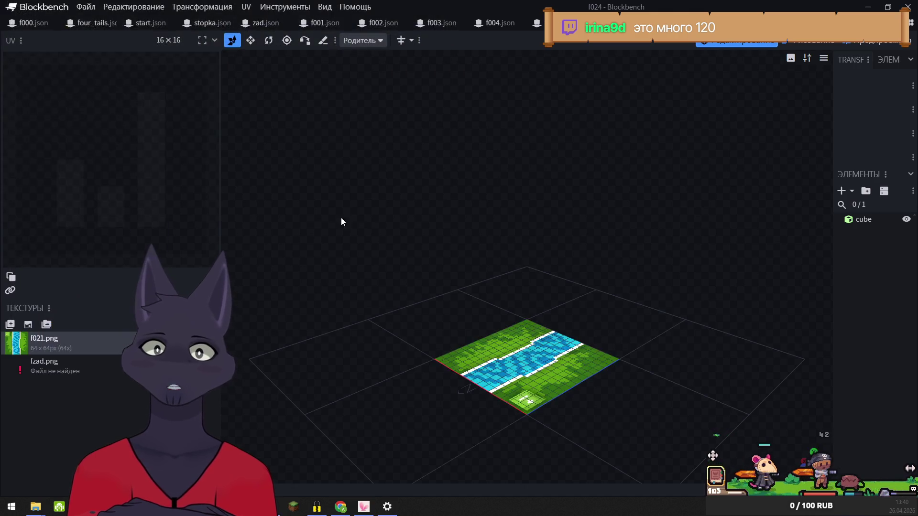
pyautogui.rightClick(17, 368)
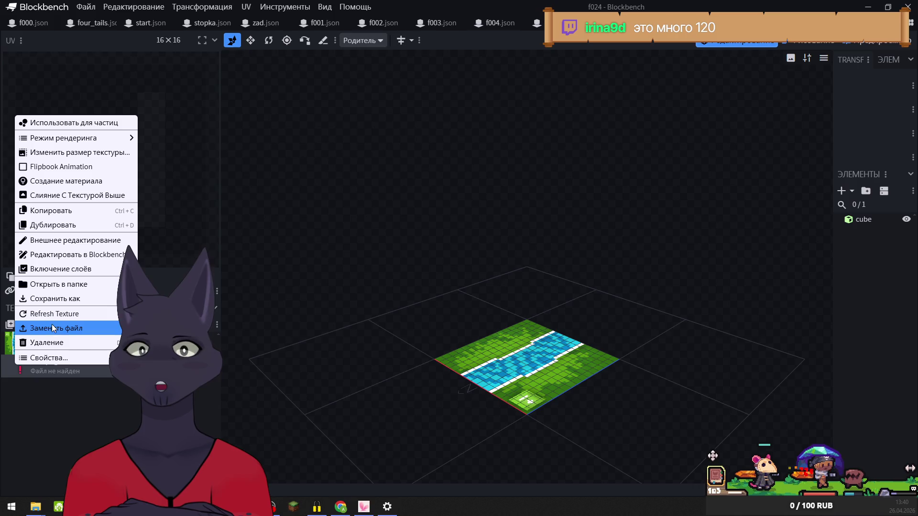
pyautogui.click(52, 328)
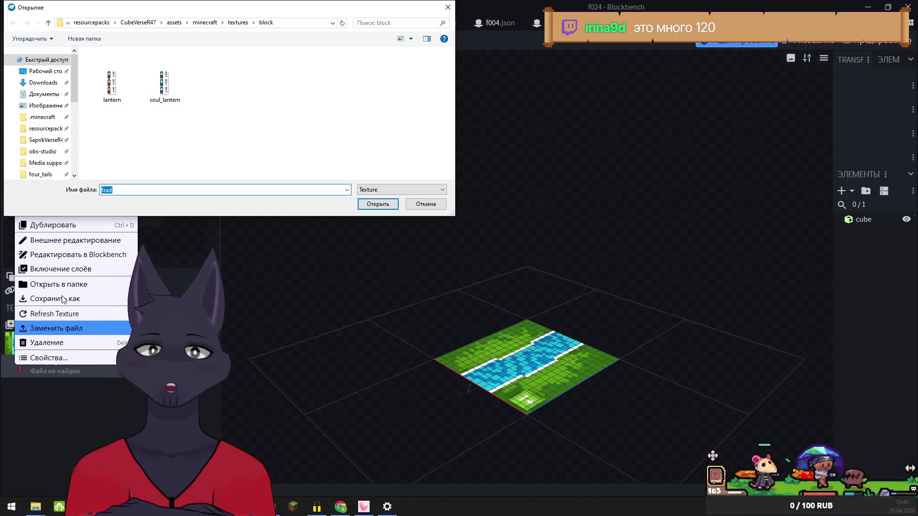
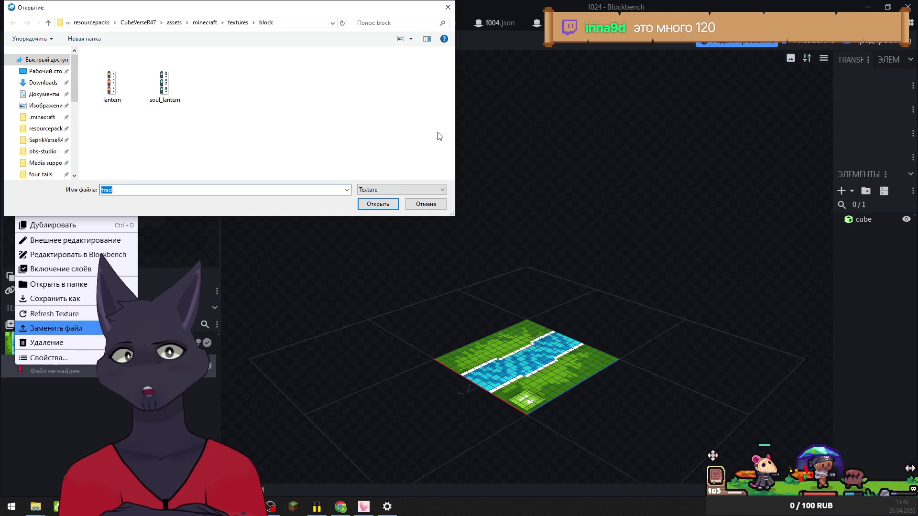
# Finish linking fzad in f024, then relink f025's missing texture to f021 from four_tails
pyautogui.click(41, 174)
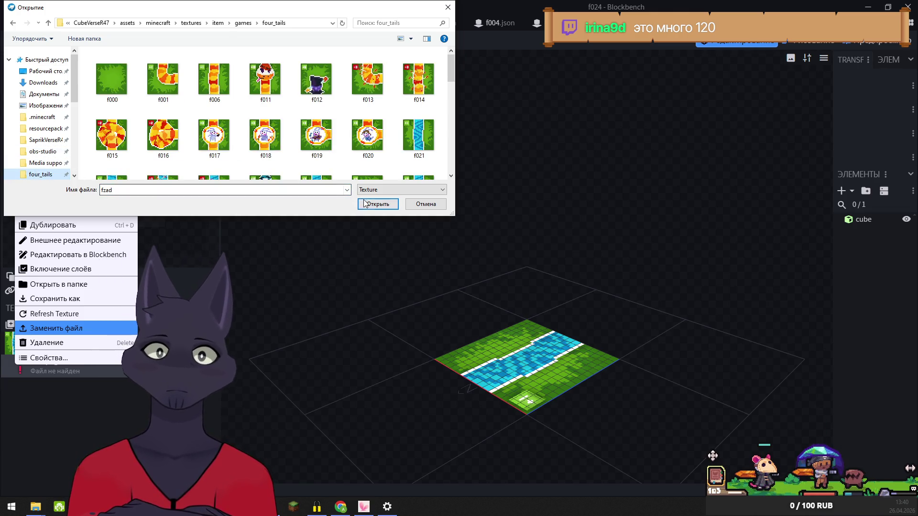
pyautogui.click(377, 203)
pyautogui.hotkey('ctrl', 'Tab')
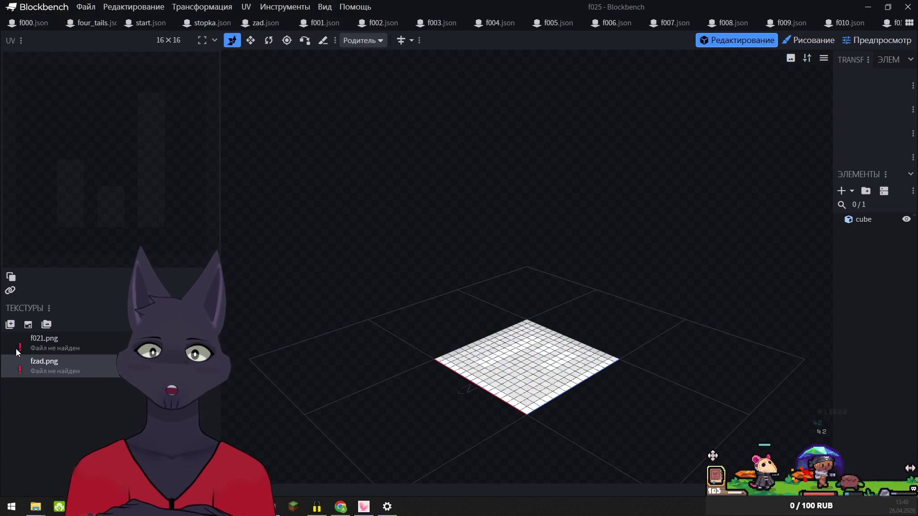
pyautogui.rightClick(29, 342)
pyautogui.click(56, 312)
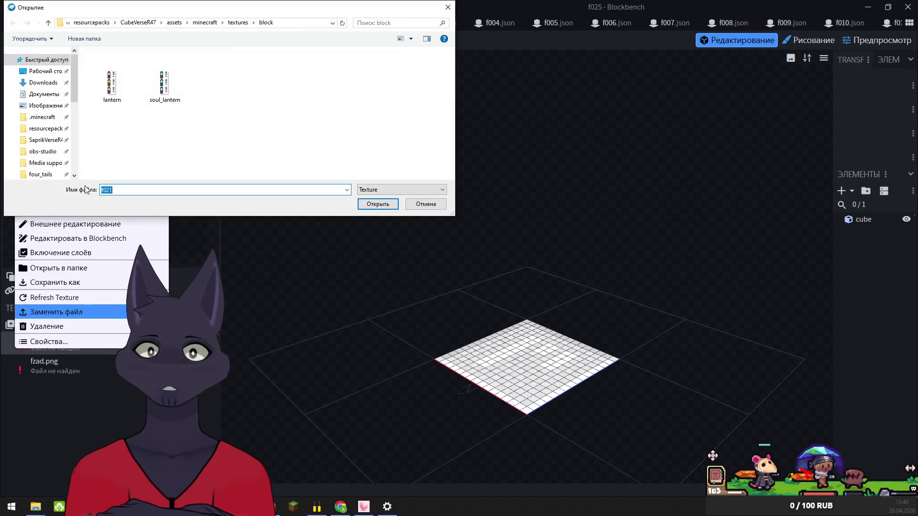
pyautogui.click(34, 176)
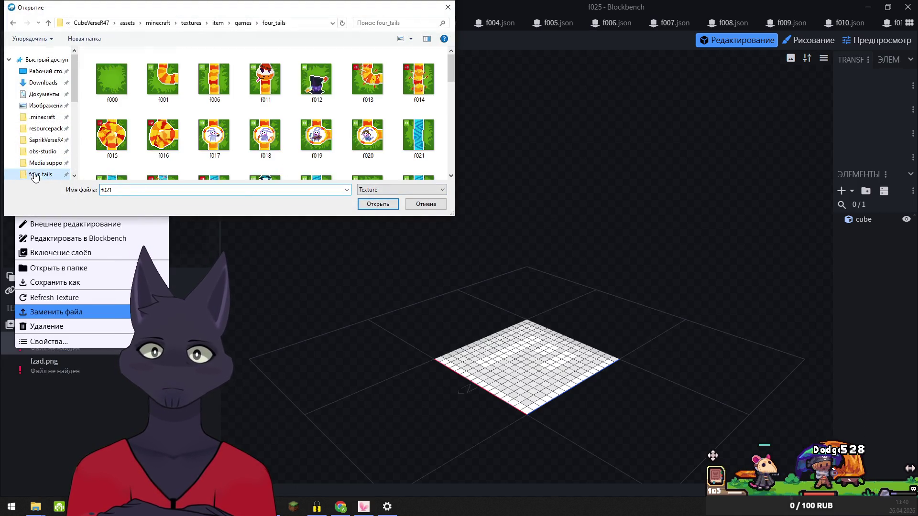
pyautogui.click(363, 202)
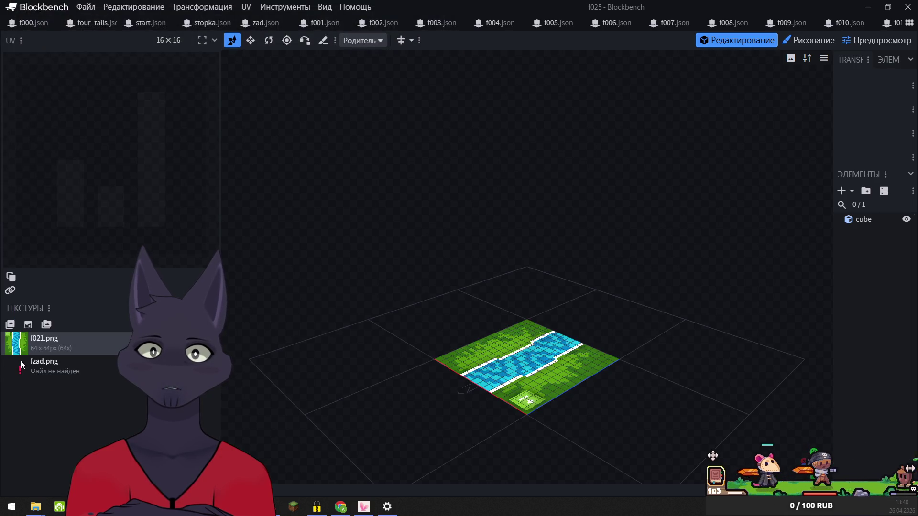
# Relink f025's missing fzad texture to fzad.png in the four_tails folder
pyautogui.rightClick(21, 360)
pyautogui.click(48, 324)
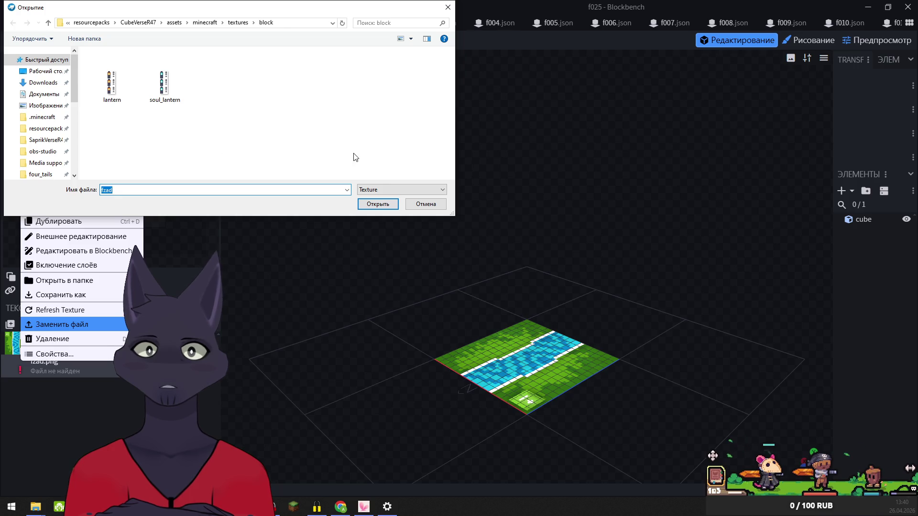
pyautogui.click(41, 174)
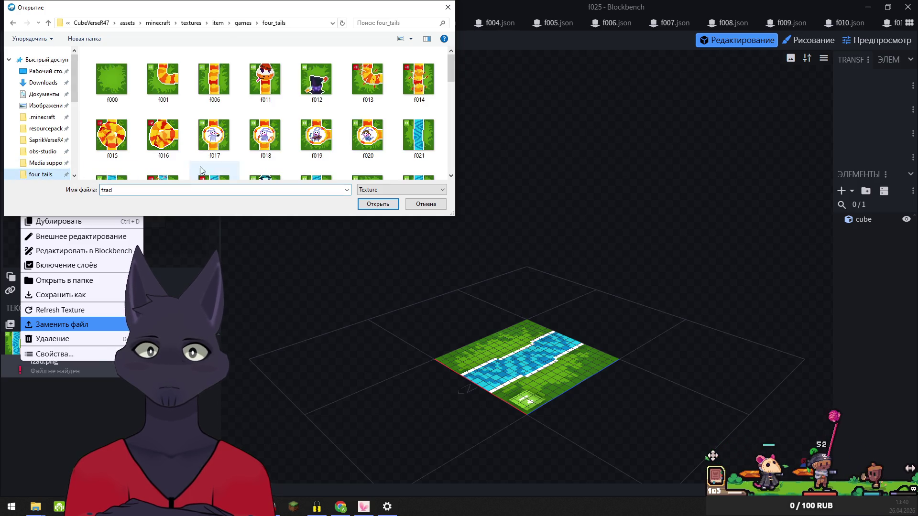
pyautogui.click(377, 205)
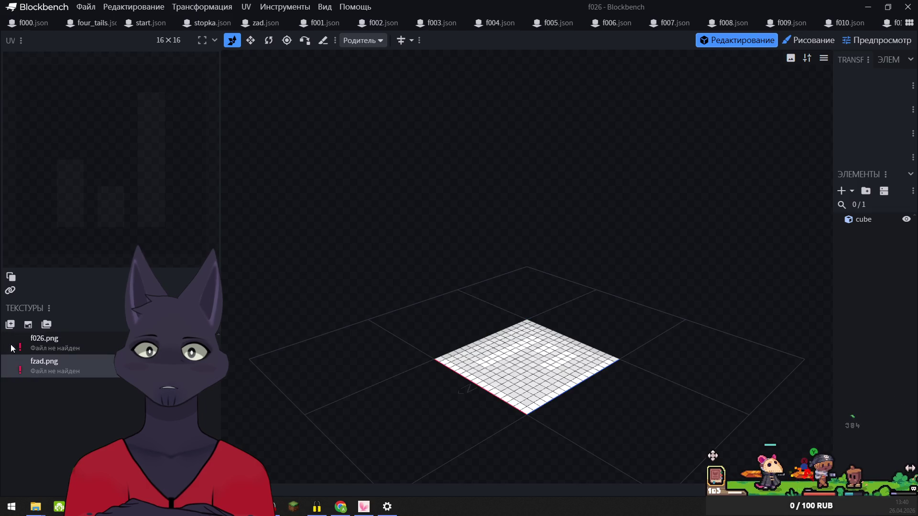
# Relink f026's missing textures to f026.png and fzad.png from four_tails
pyautogui.rightClick(18, 345)
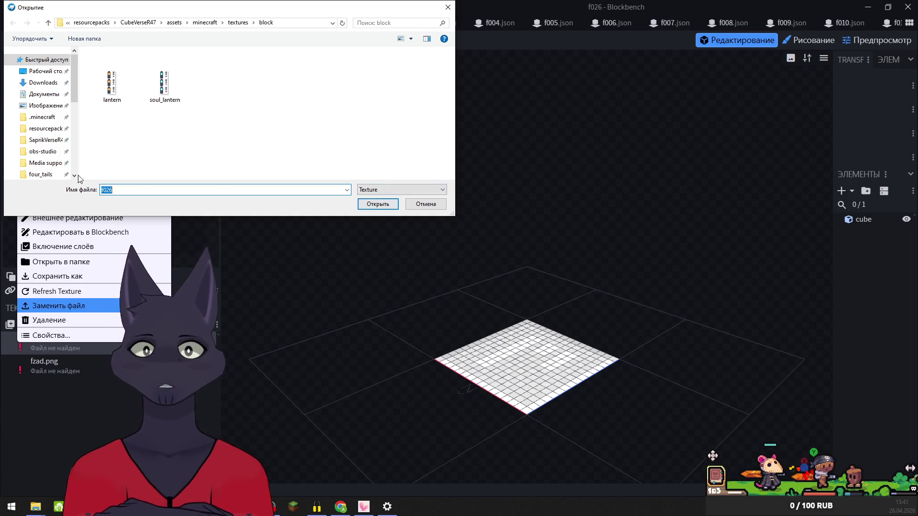
pyautogui.click(24, 178)
pyautogui.click(377, 204)
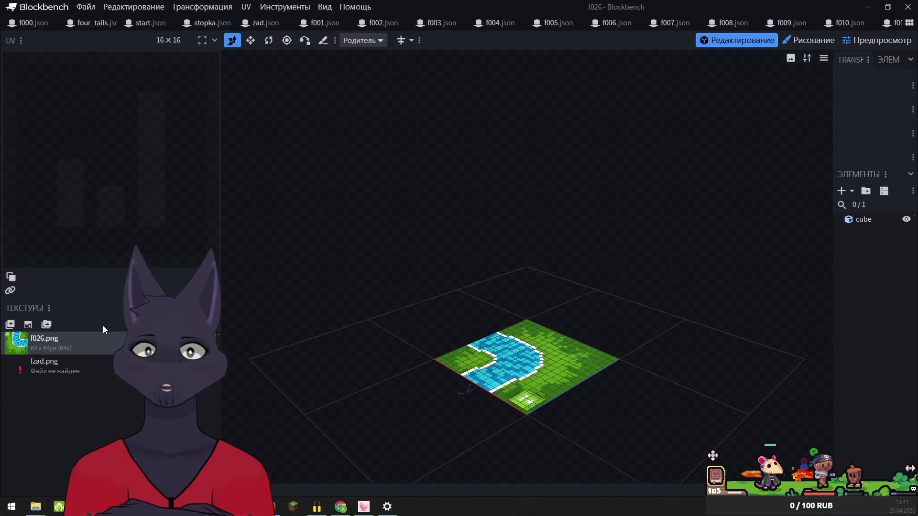
pyautogui.rightClick(38, 359)
pyautogui.click(76, 323)
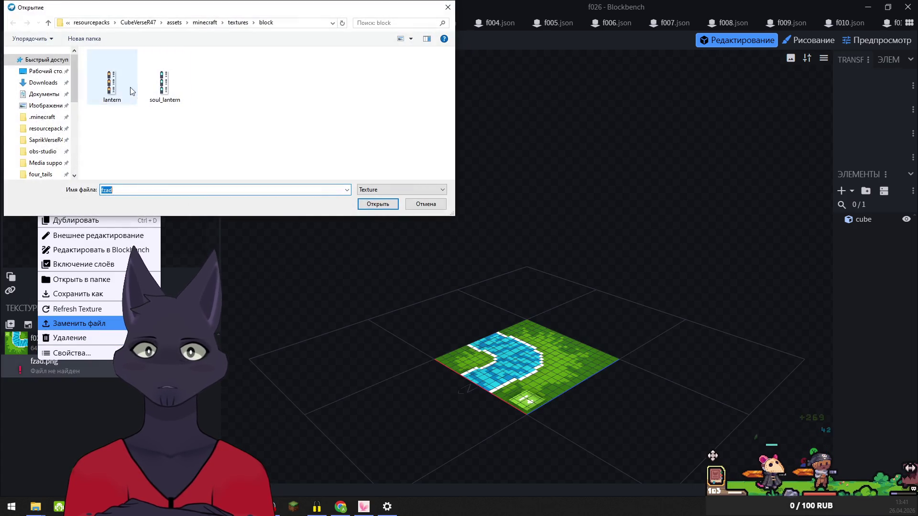
pyautogui.click(50, 176)
pyautogui.click(378, 204)
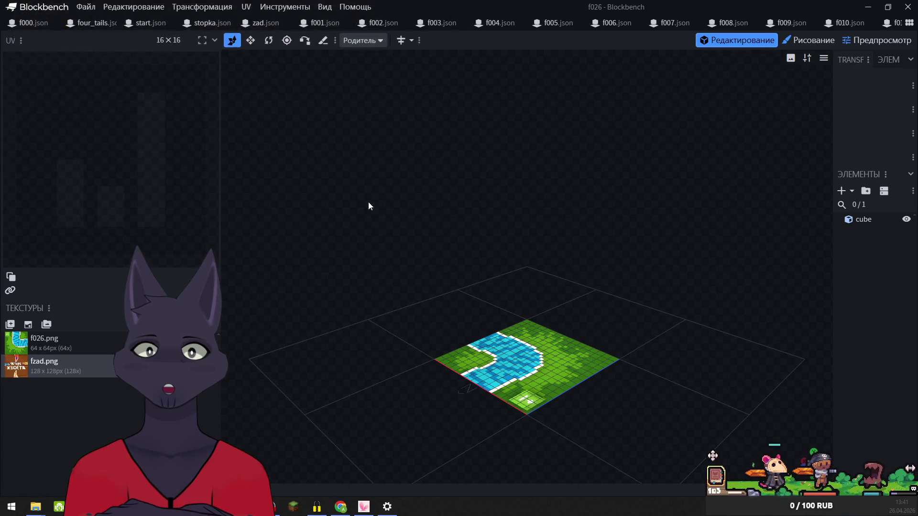
# Relink f027's missing textures to f026.png and fzad.png from four_tails
pyautogui.rightClick(16, 336)
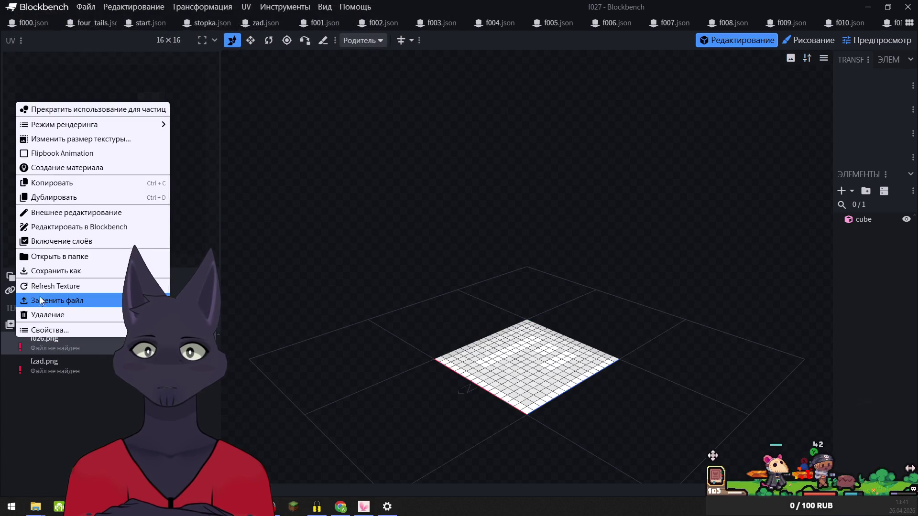
pyautogui.click(38, 300)
pyautogui.click(43, 174)
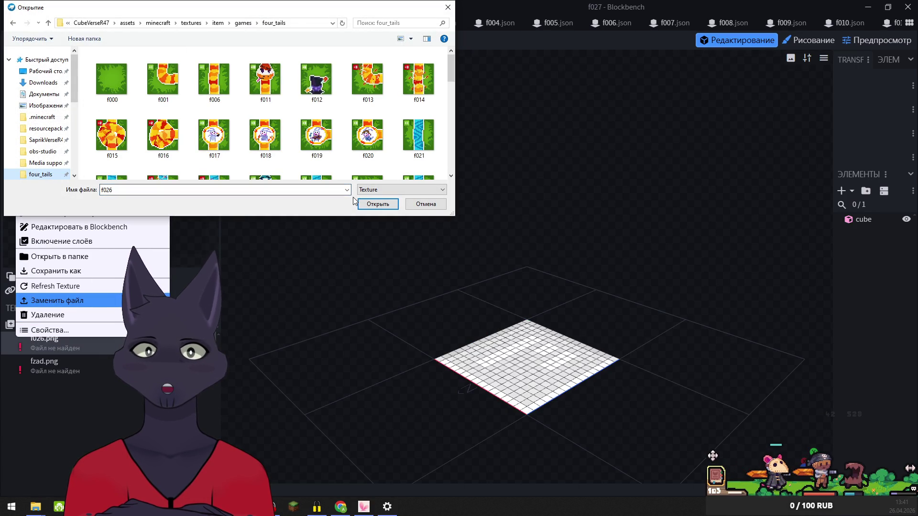
pyautogui.click(378, 205)
pyautogui.rightClick(22, 373)
pyautogui.click(45, 335)
pyautogui.click(50, 175)
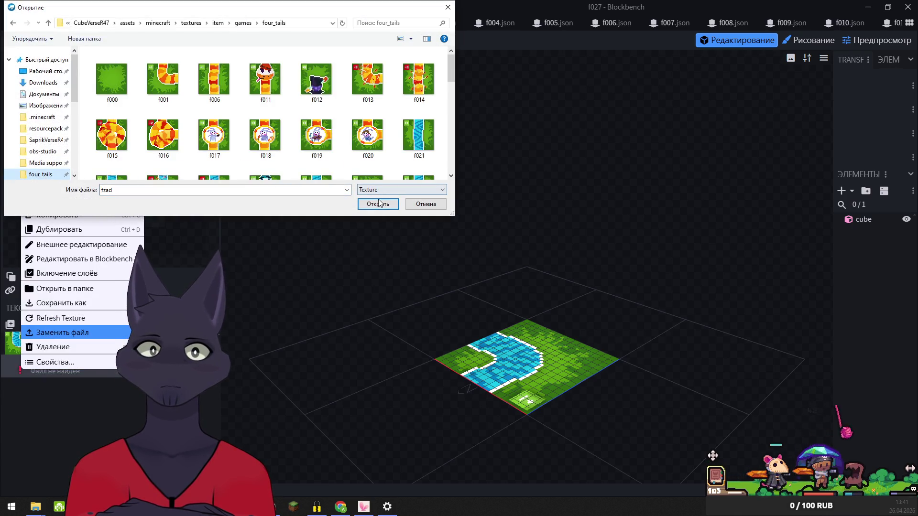
pyautogui.click(378, 205)
# Relink f028's missing textures to f026.png and fzad.png from four_tails
pyautogui.rightClick(37, 339)
pyautogui.click(52, 306)
pyautogui.click(38, 175)
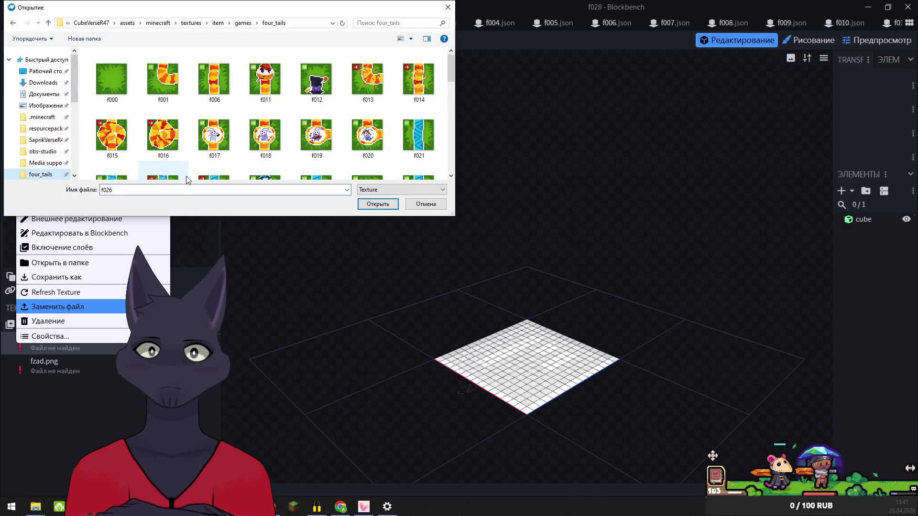
pyautogui.click(378, 204)
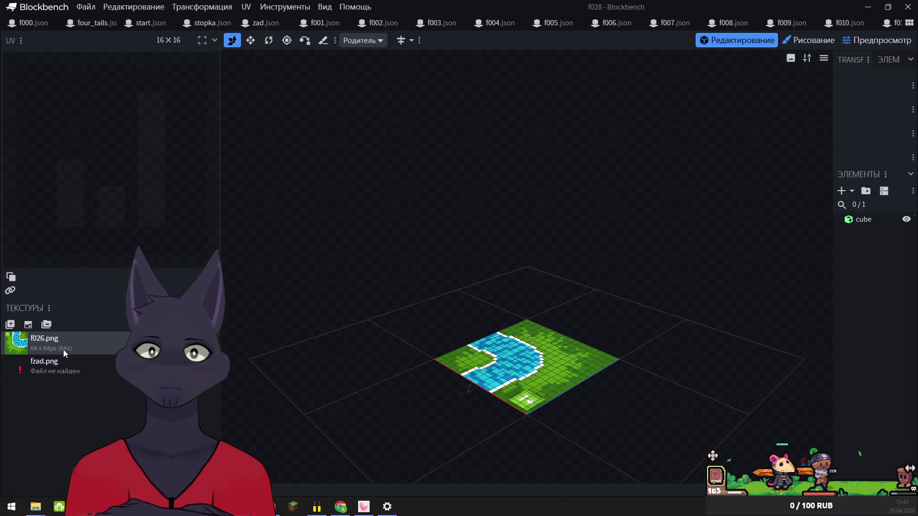
pyautogui.rightClick(65, 362)
pyautogui.click(96, 323)
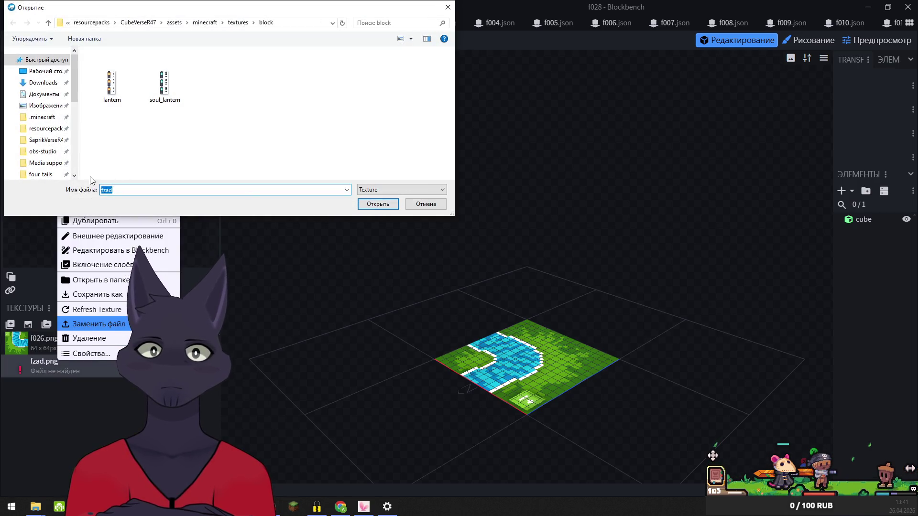
pyautogui.click(38, 175)
pyautogui.click(368, 201)
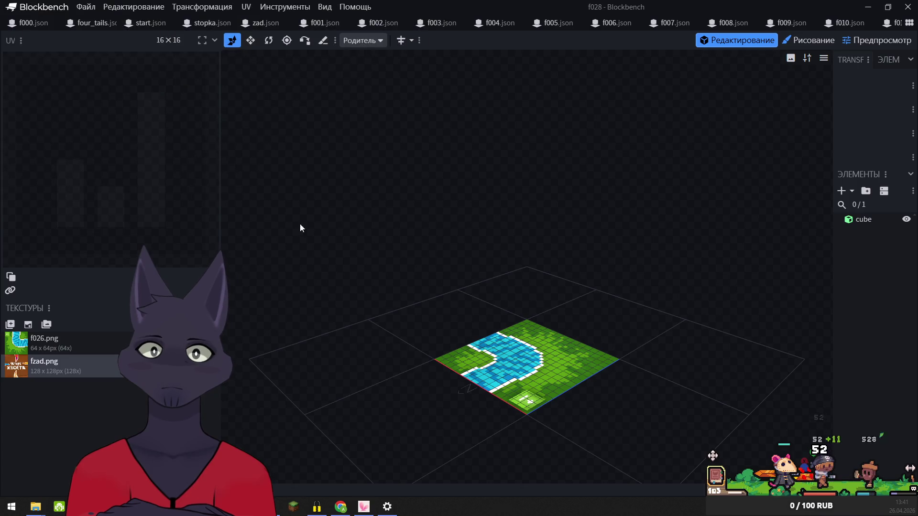
# In f029, relink the missing textures to f026.png and fzad.png from four_tails
pyautogui.hotkey('ctrl', 'Tab')
pyautogui.rightClick(48, 342)
pyautogui.click(76, 305)
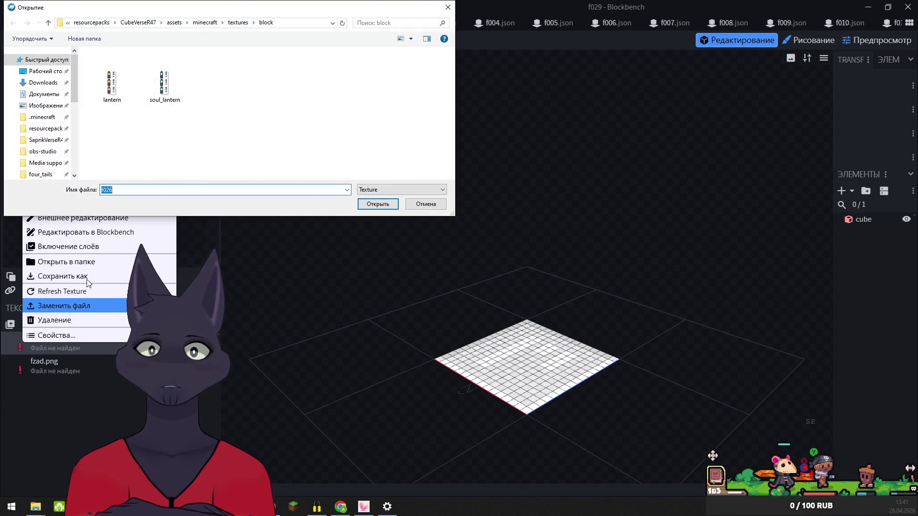
pyautogui.click(41, 174)
pyautogui.click(371, 200)
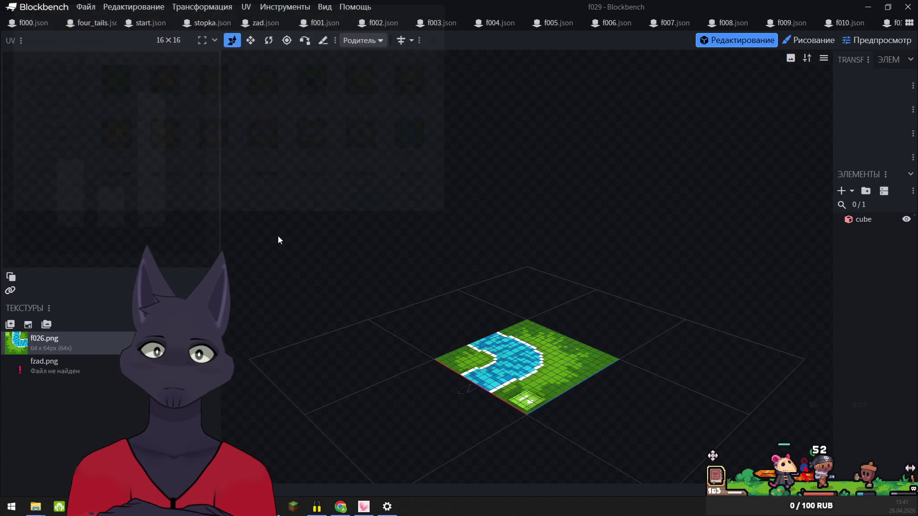
pyautogui.rightClick(38, 366)
pyautogui.click(73, 328)
pyautogui.click(57, 175)
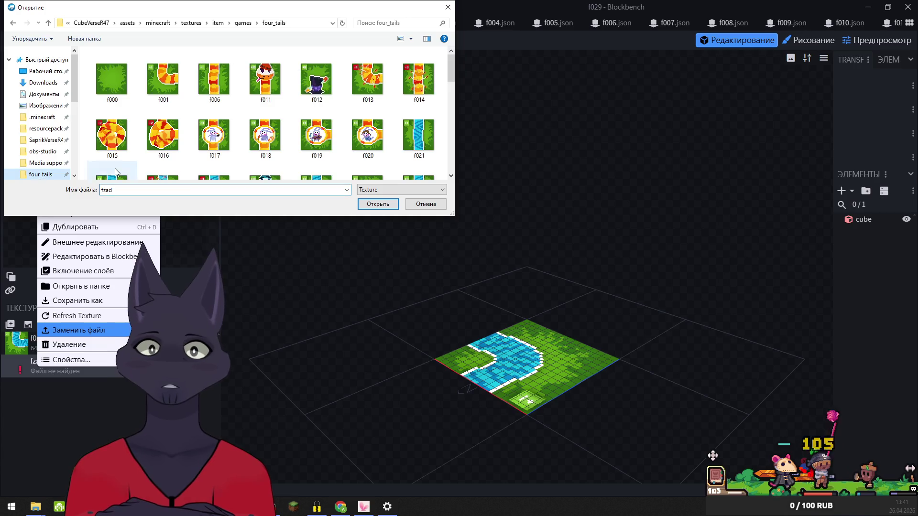
pyautogui.click(374, 204)
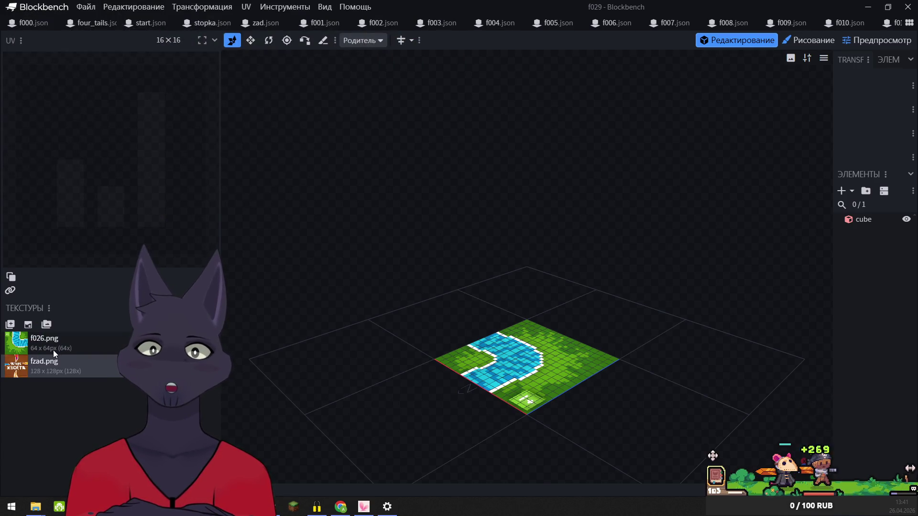
# Relink f030's missing textures to f026.png and fzad.png from four_tails
pyautogui.rightClick(21, 340)
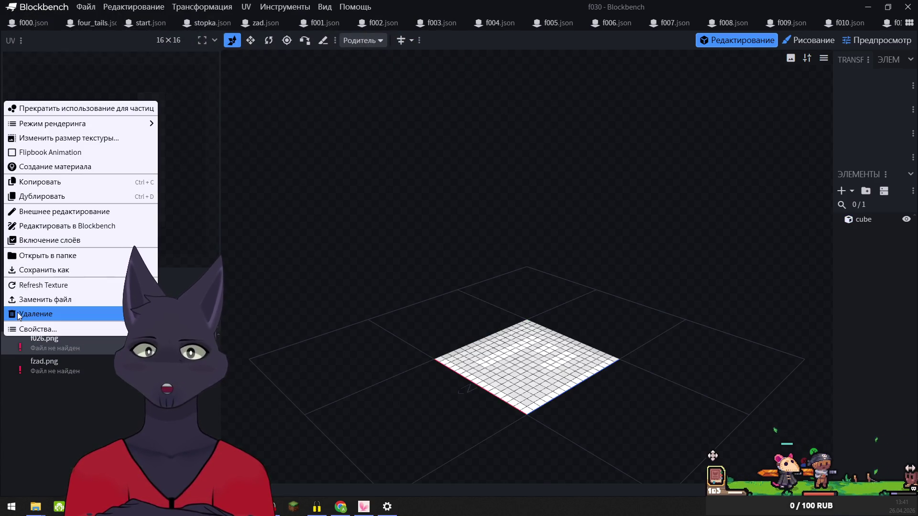
pyautogui.click(36, 299)
pyautogui.click(41, 174)
pyautogui.click(378, 204)
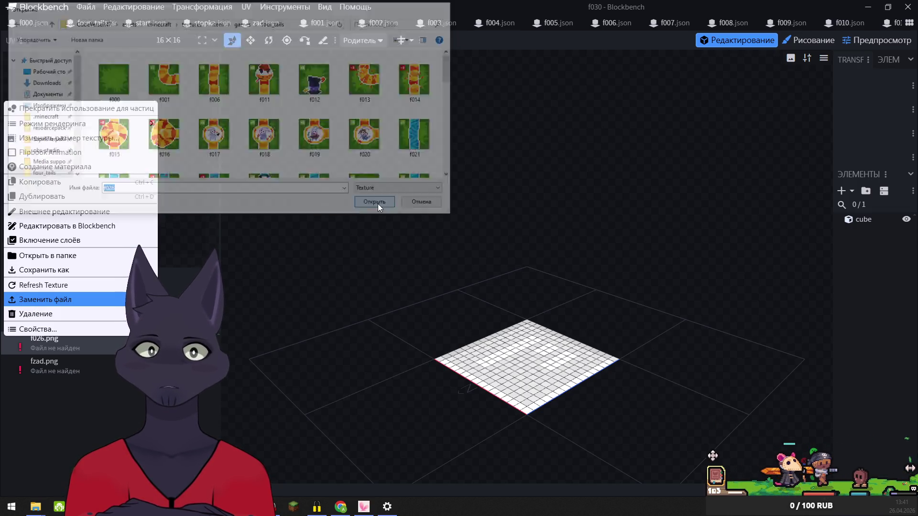
pyautogui.rightClick(19, 361)
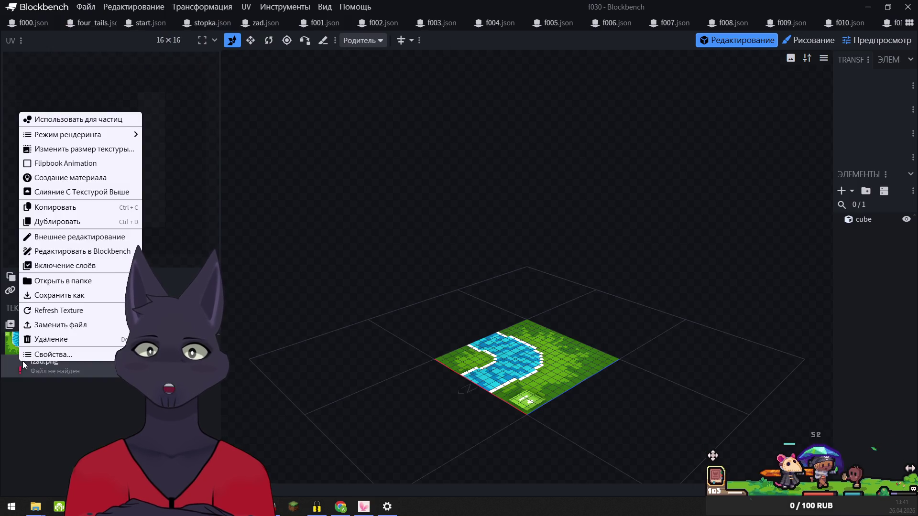
pyautogui.click(59, 324)
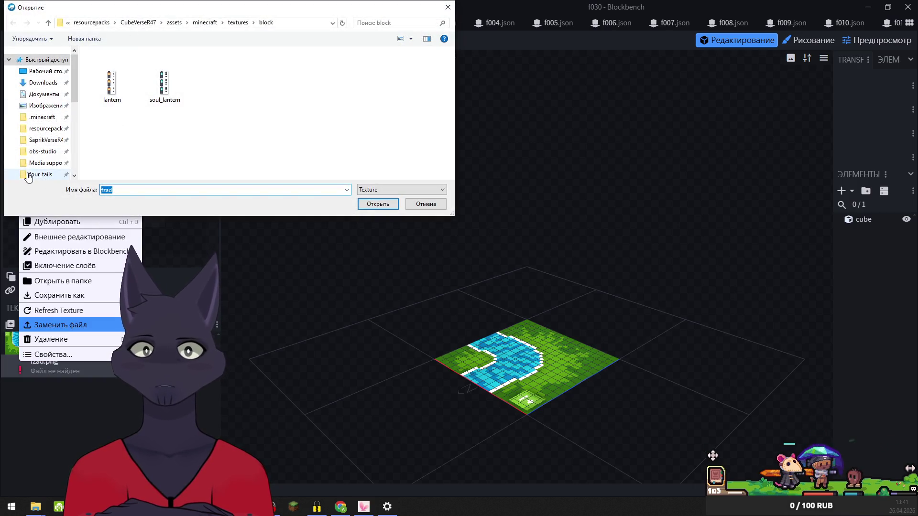
pyautogui.click(28, 176)
pyautogui.click(377, 204)
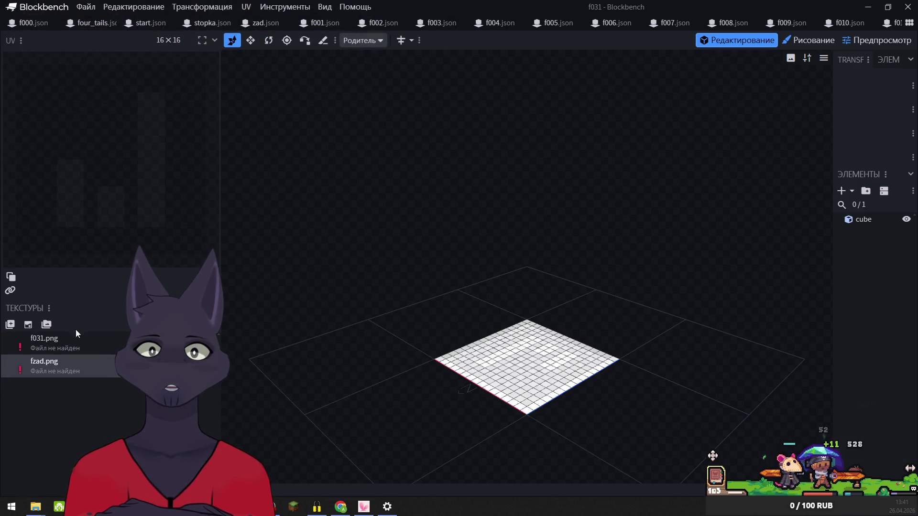
# Relink f031's missing textures to f031.png and fzad.png from four_tails
pyautogui.rightClick(14, 346)
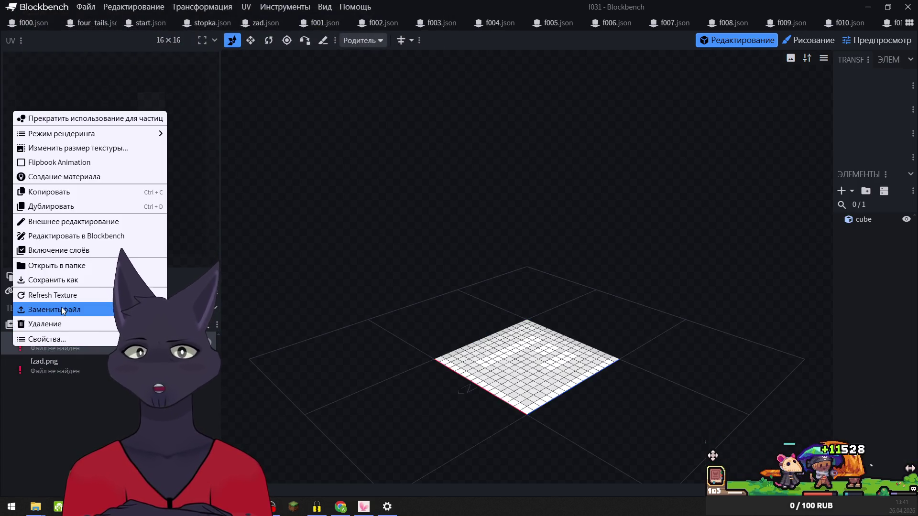
pyautogui.click(62, 310)
pyautogui.click(38, 174)
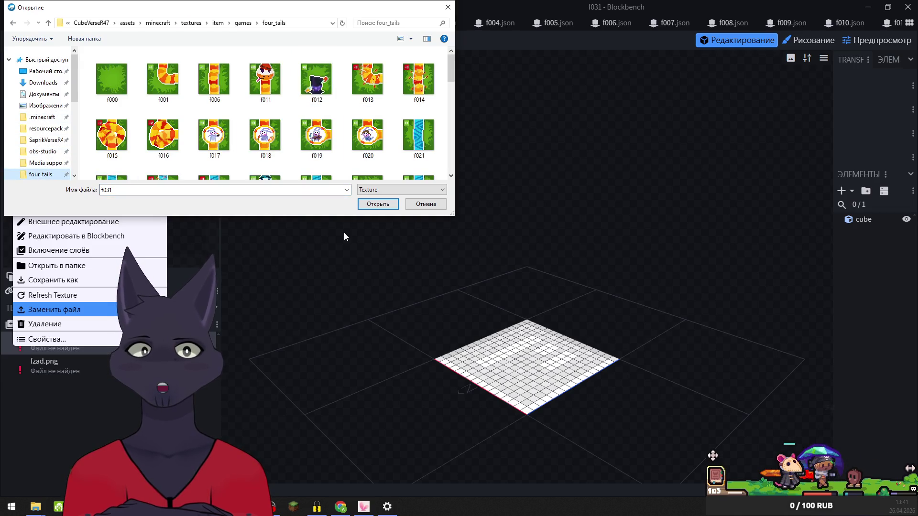
pyautogui.click(378, 204)
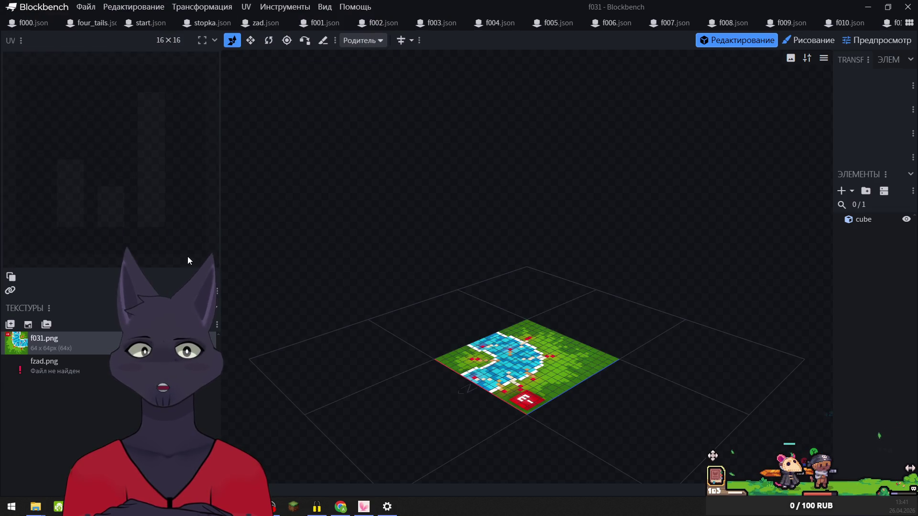
pyautogui.rightClick(19, 368)
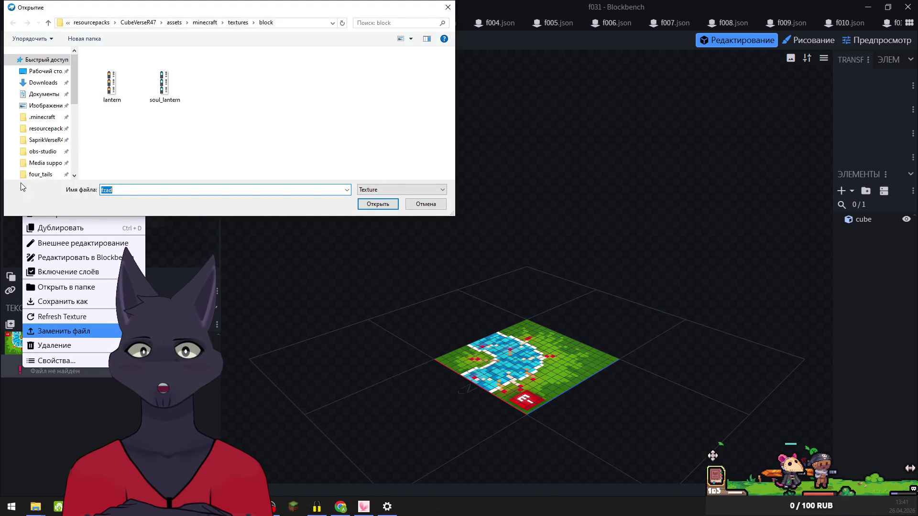
pyautogui.click(41, 174)
pyautogui.doubleClick(315, 94)
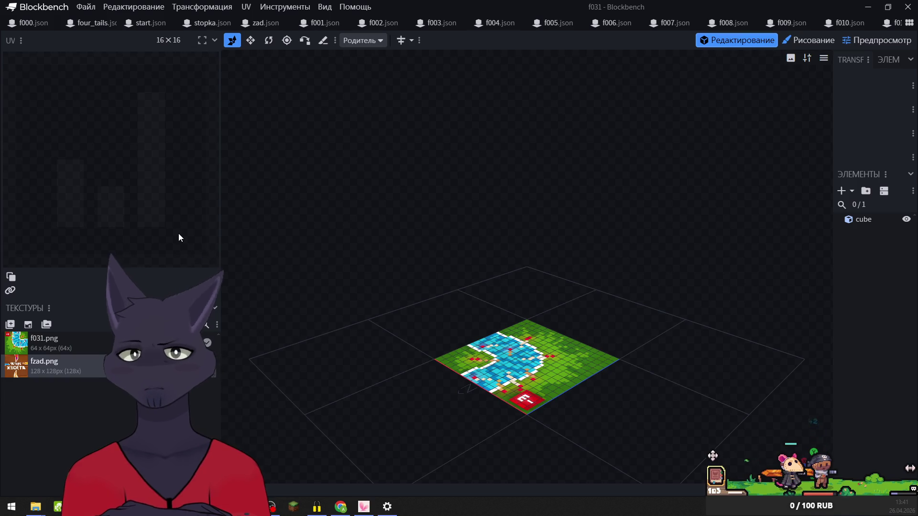
# In f032, relink the missing textures to f032.png and fzad.png from four_tails
pyautogui.hotkey('ctrl', 'Tab')
pyautogui.rightClick(19, 340)
pyautogui.click(82, 302)
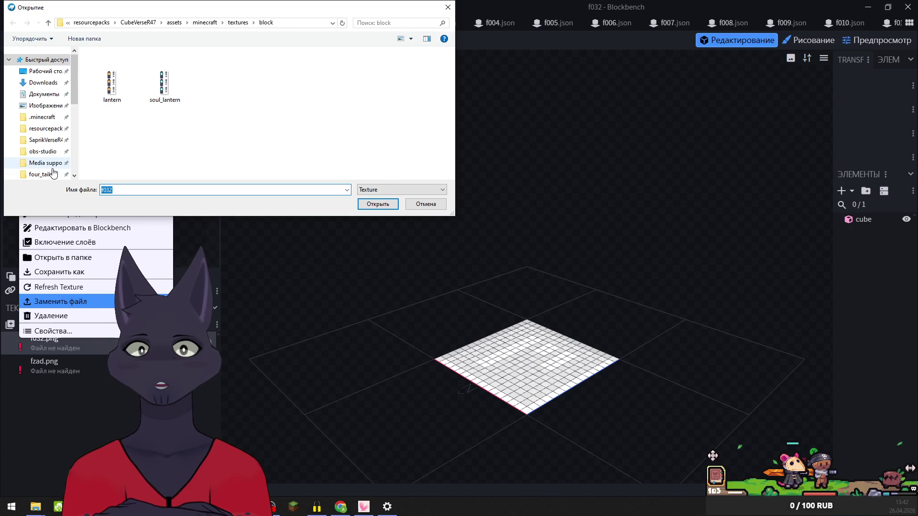
pyautogui.click(53, 164)
pyautogui.click(41, 174)
pyautogui.click(377, 205)
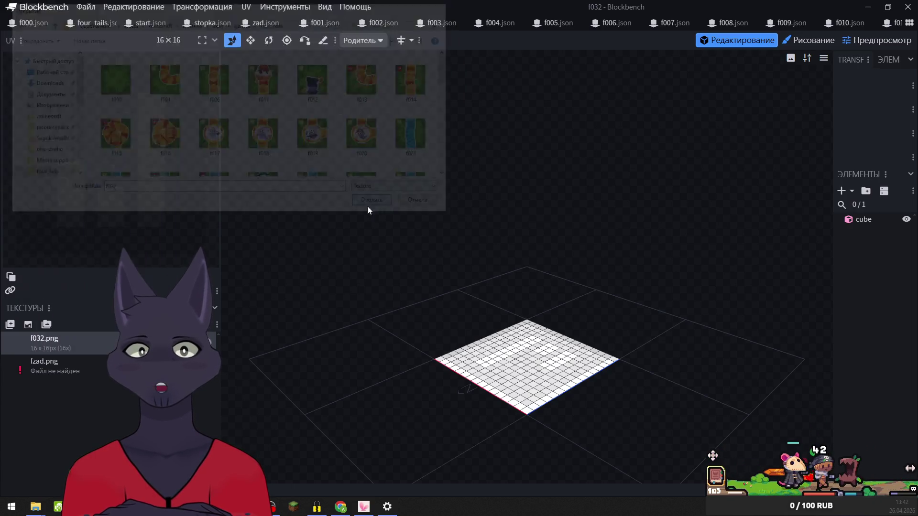
pyautogui.rightClick(25, 361)
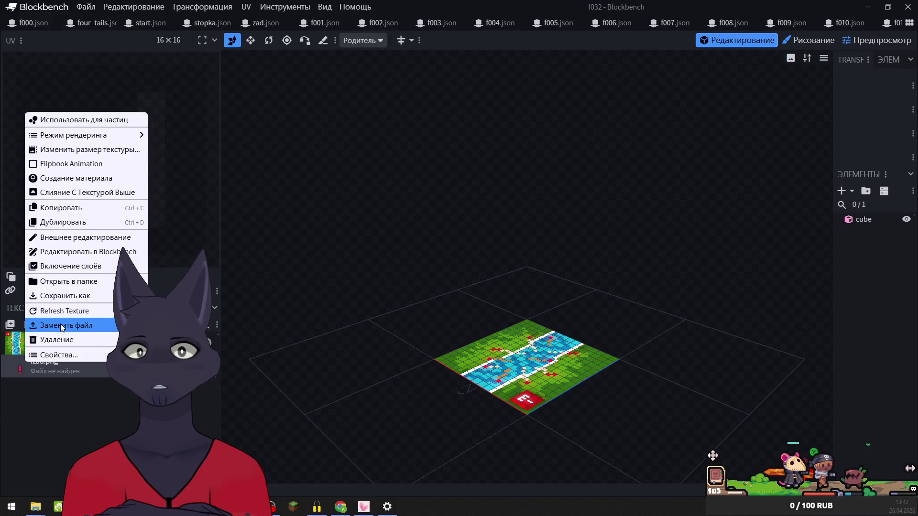
pyautogui.click(62, 327)
pyautogui.click(43, 174)
pyautogui.click(365, 203)
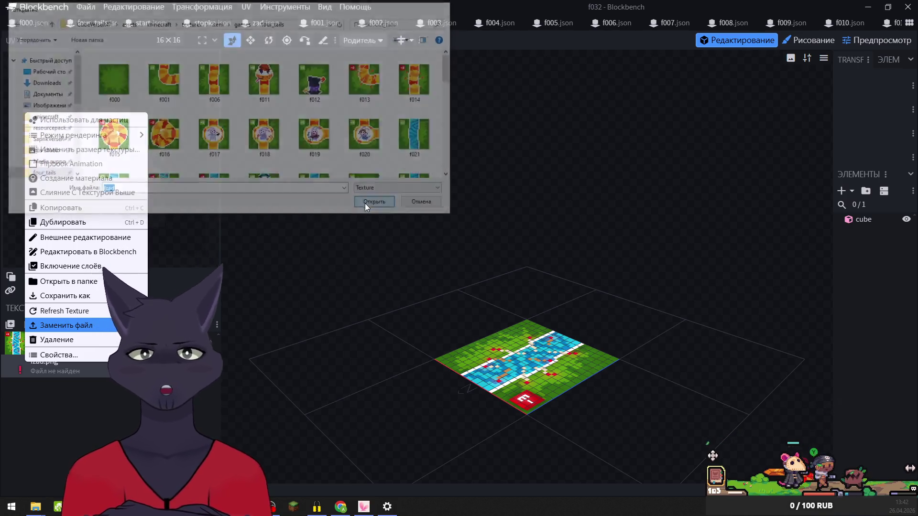
# Relink f033's missing textures to f033.png and fzad.png from four_tails
pyautogui.rightClick(24, 334)
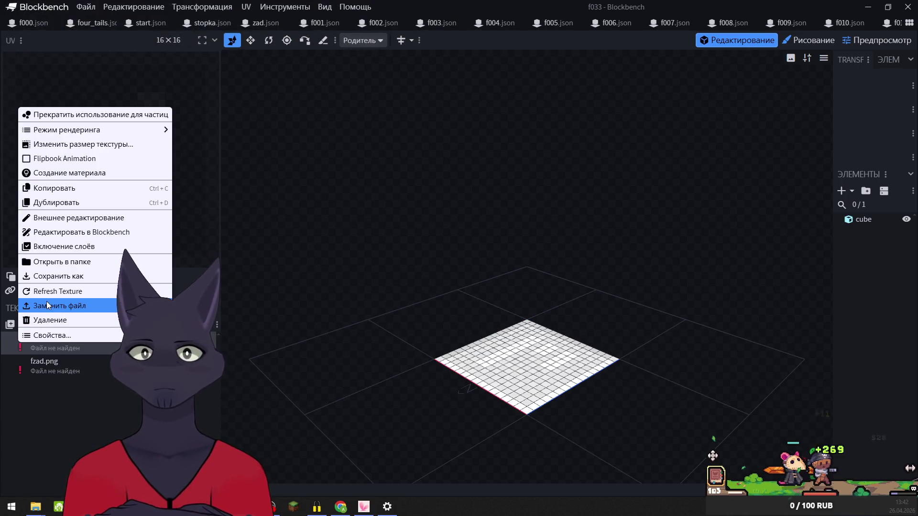
pyautogui.click(47, 306)
pyautogui.click(42, 173)
pyautogui.click(388, 203)
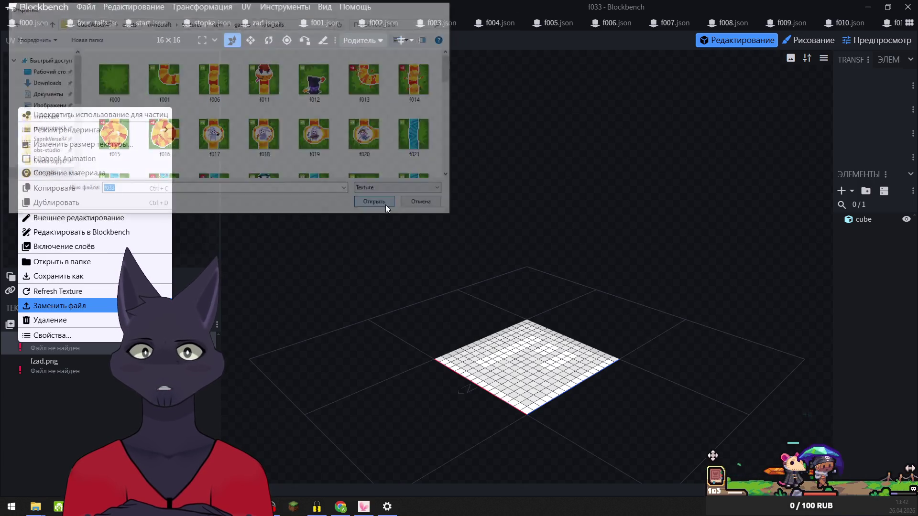
pyautogui.rightClick(35, 363)
pyautogui.click(55, 327)
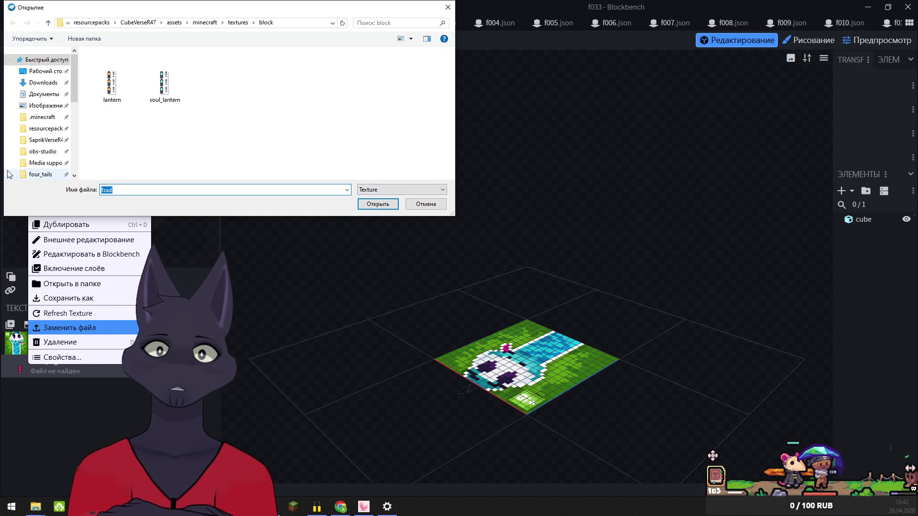
pyautogui.click(29, 174)
pyautogui.click(378, 204)
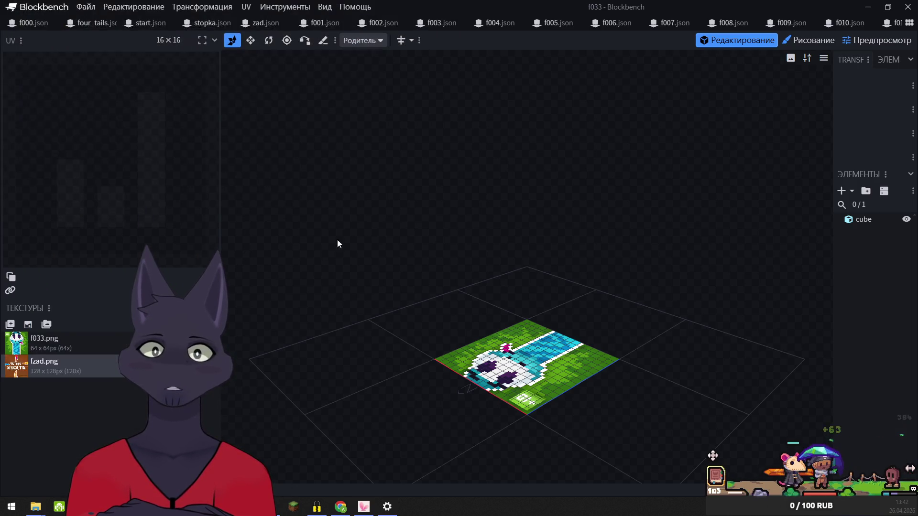
# In f034, relink the missing textures to f034.png and fzad.png from four_tails
pyautogui.hotkey('ctrl', 'Tab')
pyautogui.rightClick(18, 341)
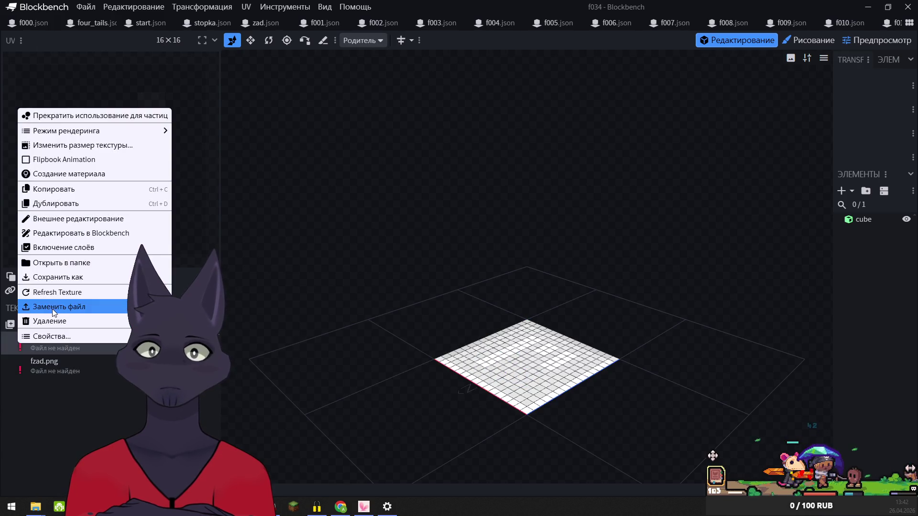
pyautogui.click(53, 311)
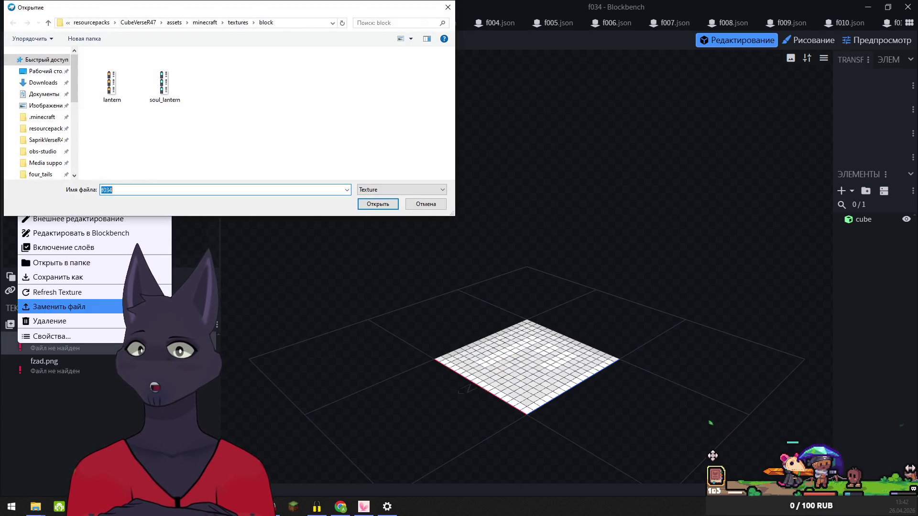
pyautogui.click(40, 174)
pyautogui.click(380, 203)
pyautogui.rightClick(12, 363)
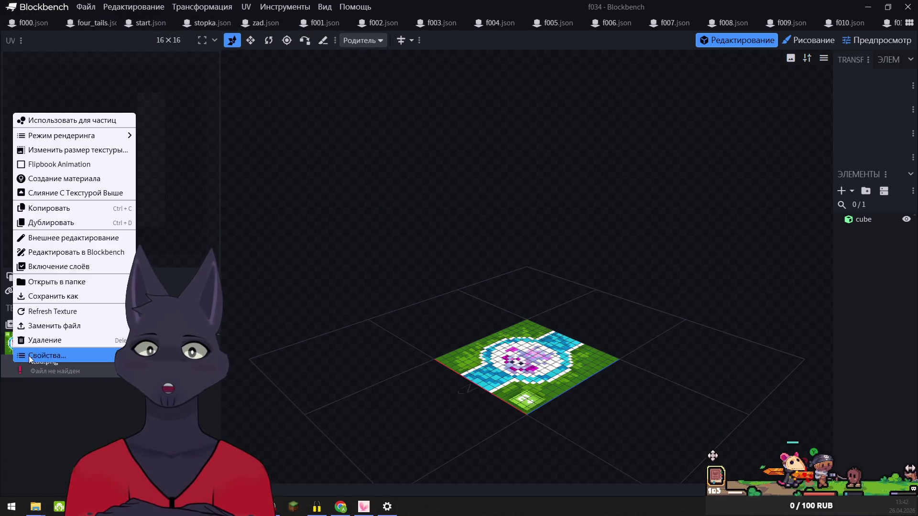
pyautogui.click(62, 326)
pyautogui.click(43, 174)
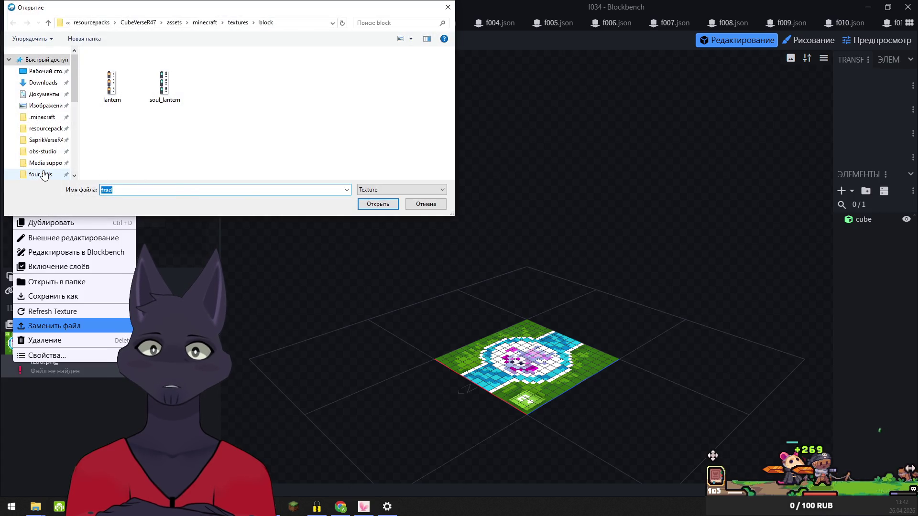
pyautogui.click(378, 206)
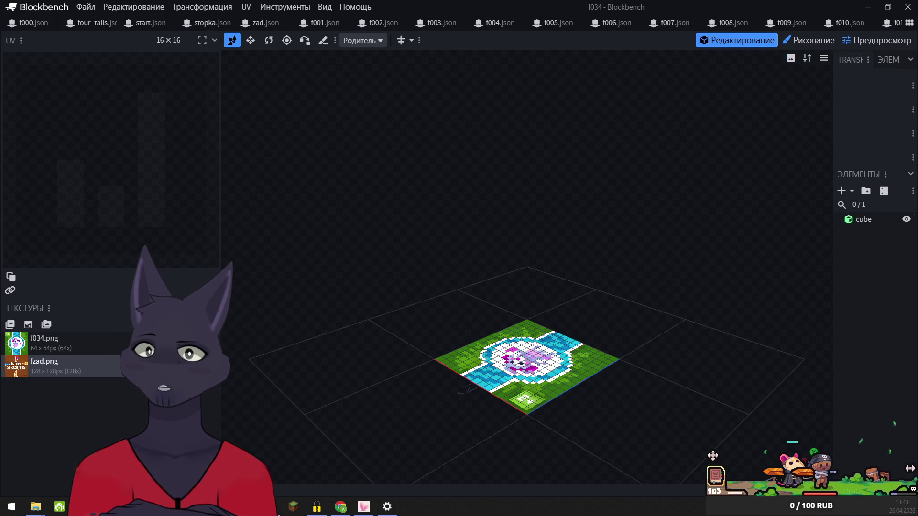
pyautogui.hotkey('alt', 'Tab')
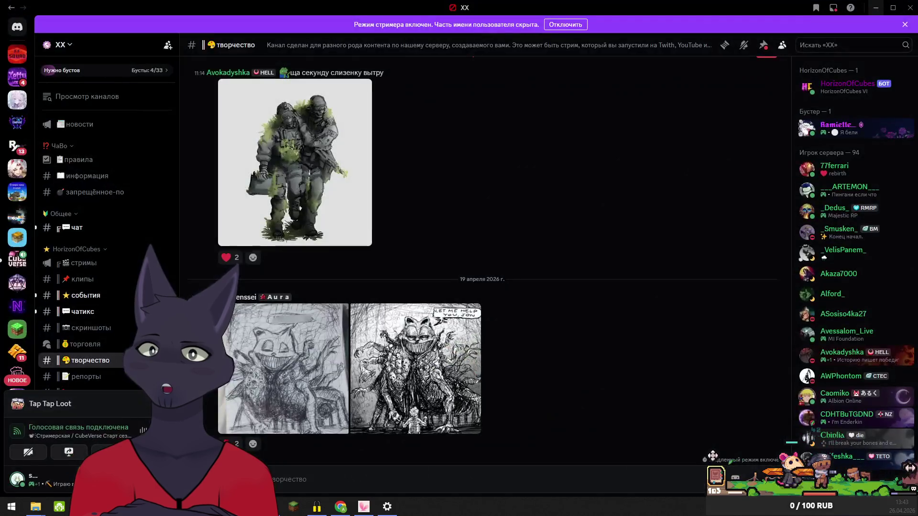
# Switch from Discord back to Blockbench, where the untextured f035 model is open
pyautogui.hotkey('alt', 'Tab')
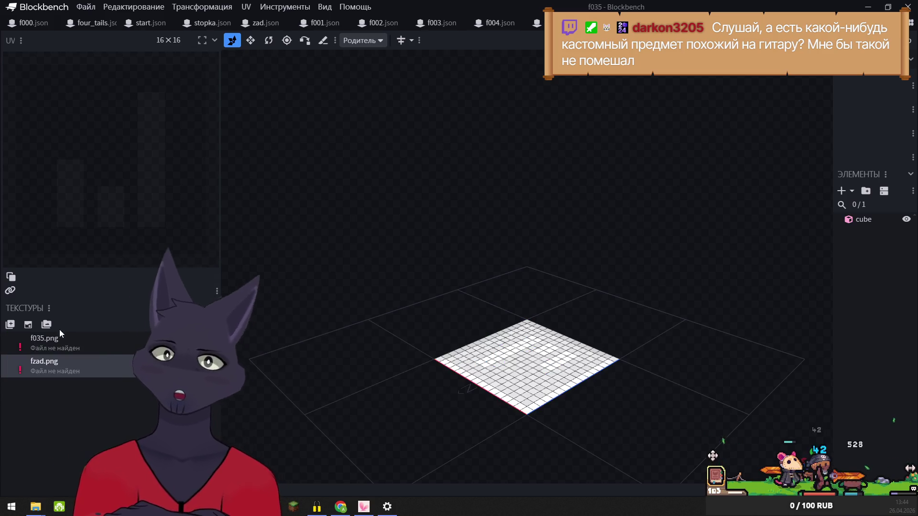
# Relink f035's missing textures to f035.png and fzad.png from four_tails
pyautogui.rightClick(24, 345)
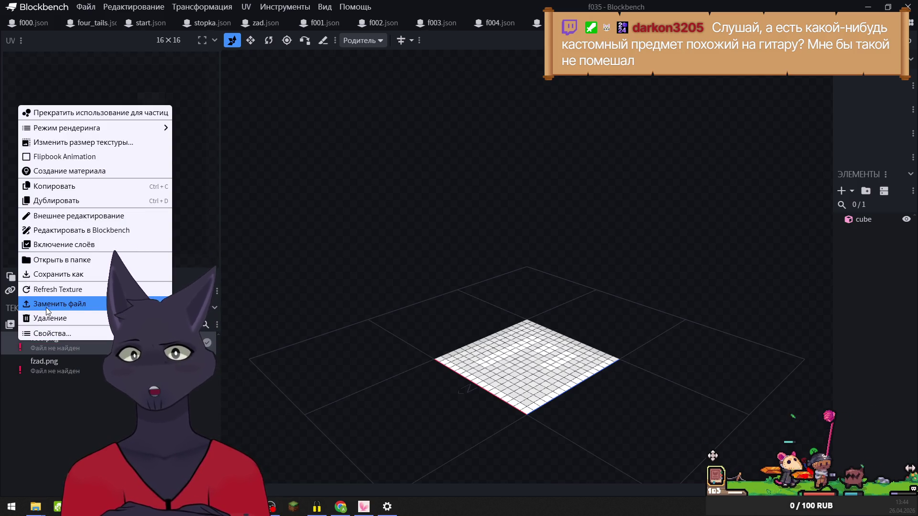
pyautogui.click(47, 311)
pyautogui.click(41, 174)
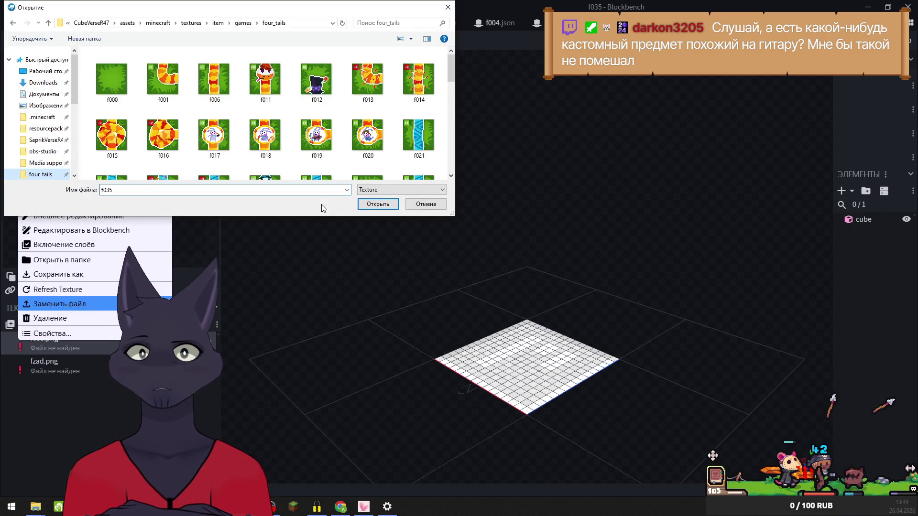
pyautogui.click(364, 204)
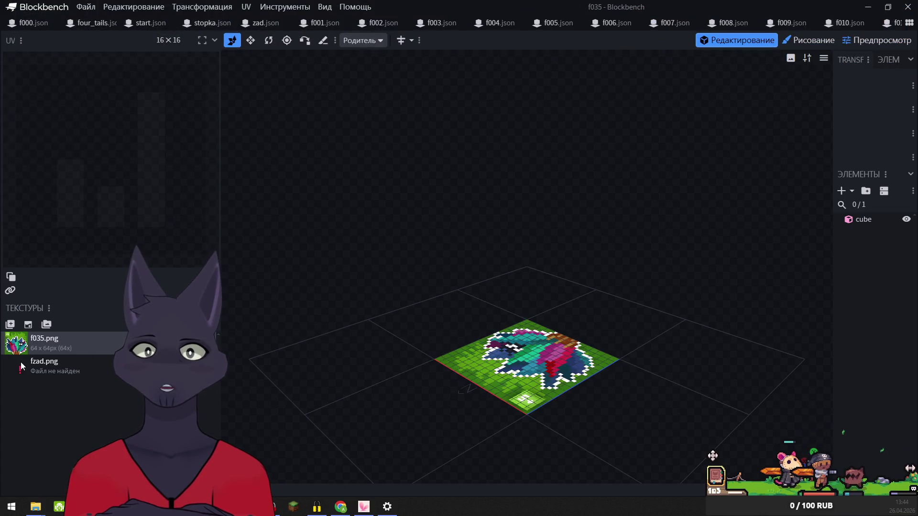
pyautogui.rightClick(21, 363)
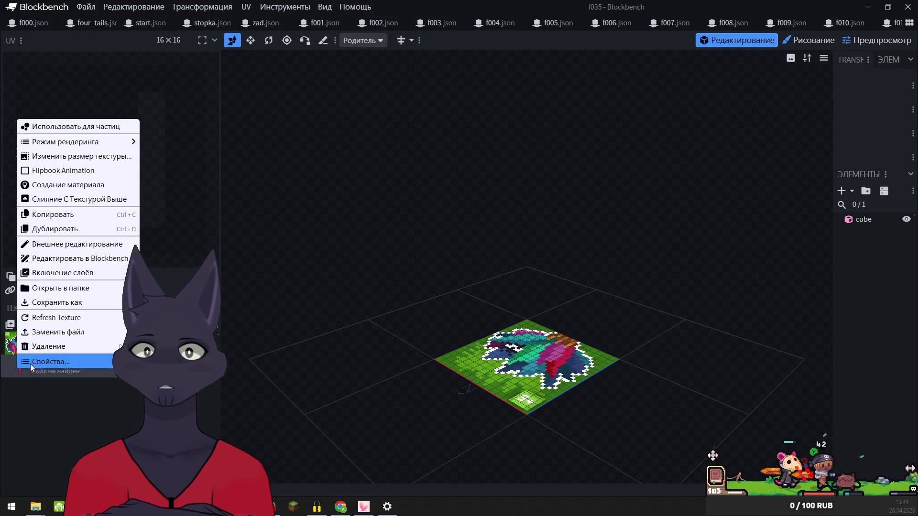
pyautogui.click(48, 334)
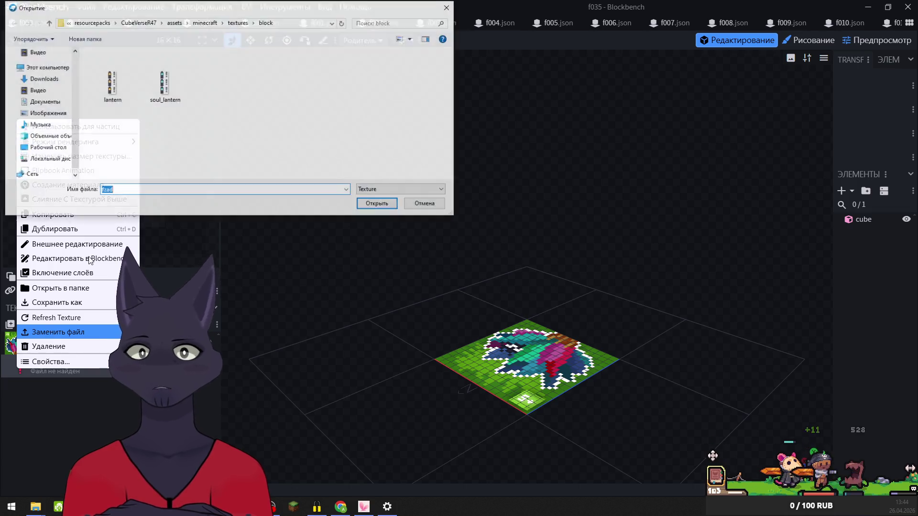
pyautogui.click(40, 174)
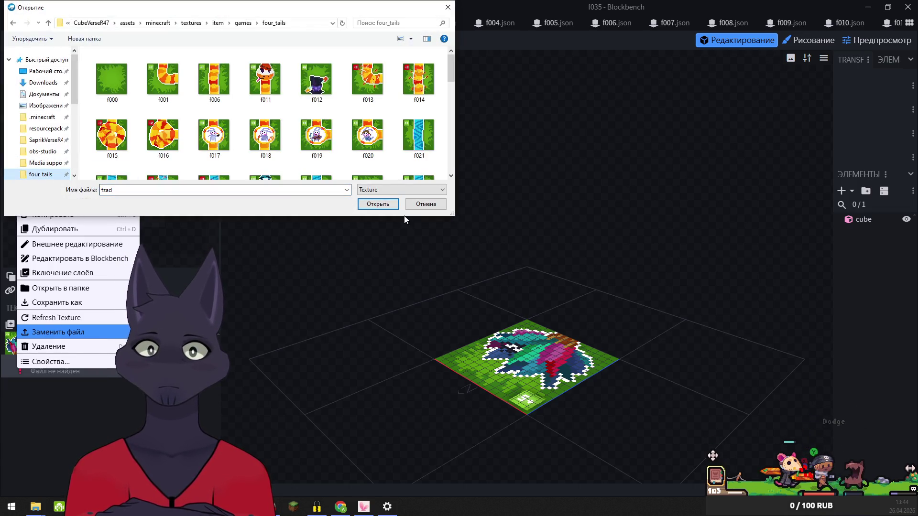
pyautogui.click(374, 206)
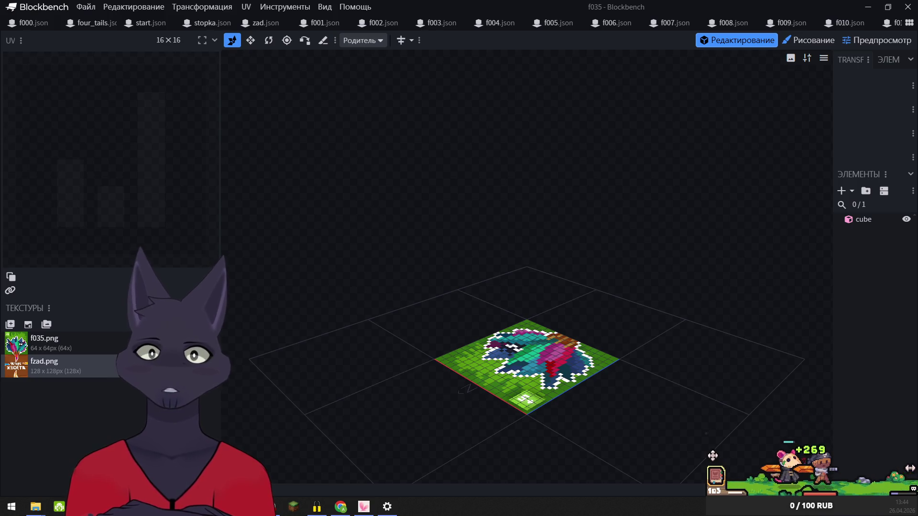
# In f036, relink the missing textures to f036.png and fzad.png from four_tails
pyautogui.hotkey('ctrl', 'Tab')
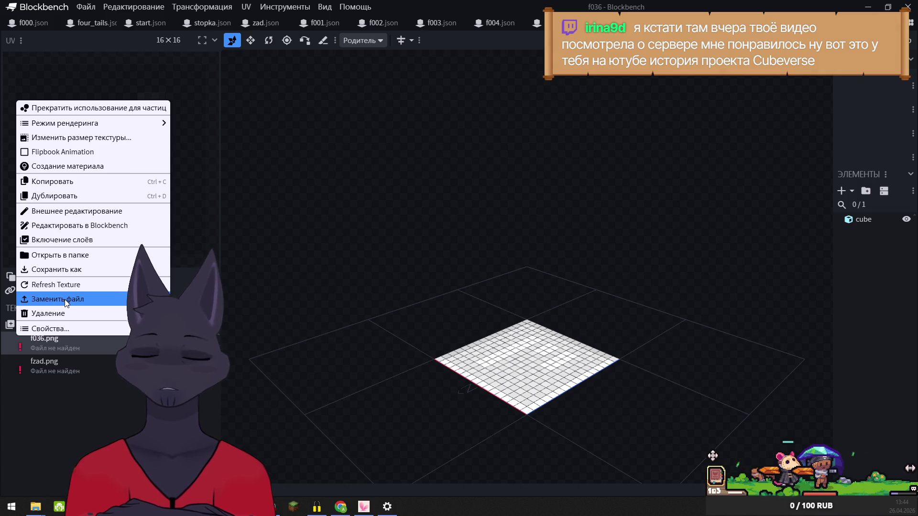
pyautogui.click(65, 300)
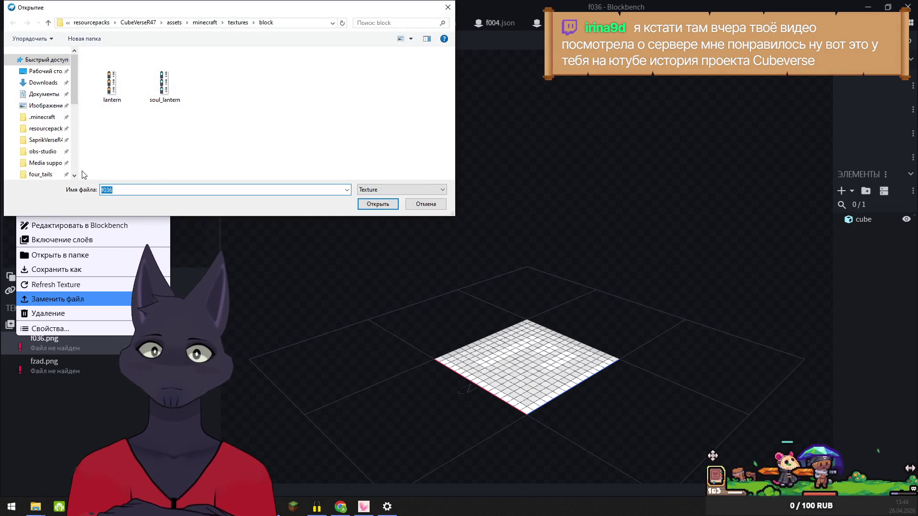
pyautogui.click(31, 175)
pyautogui.click(367, 205)
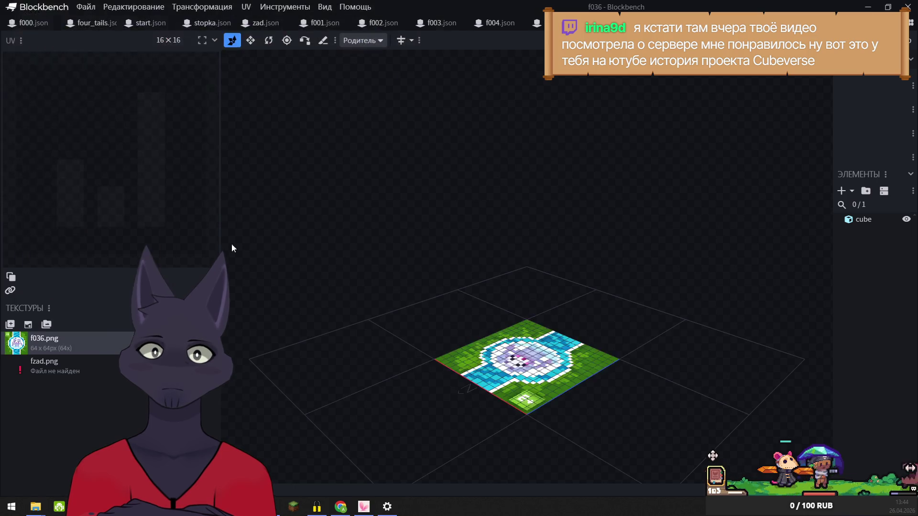
pyautogui.rightClick(19, 366)
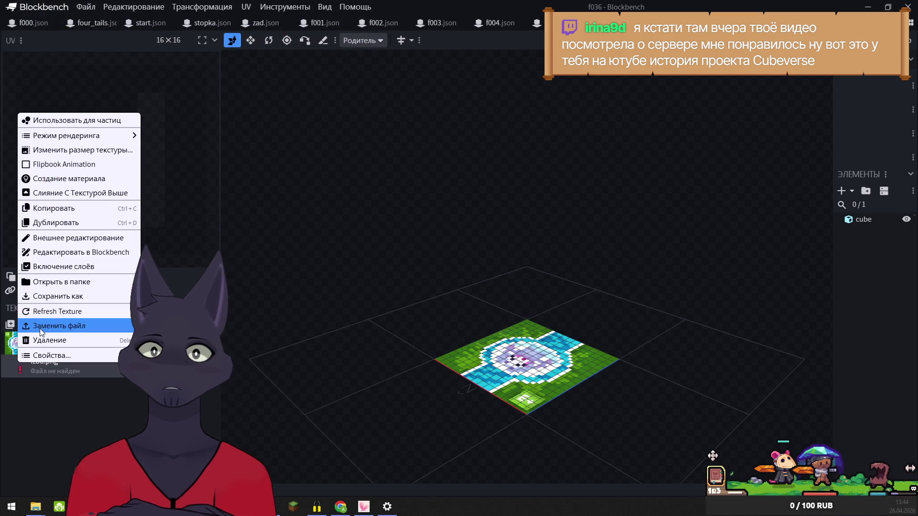
pyautogui.click(53, 326)
pyautogui.click(52, 174)
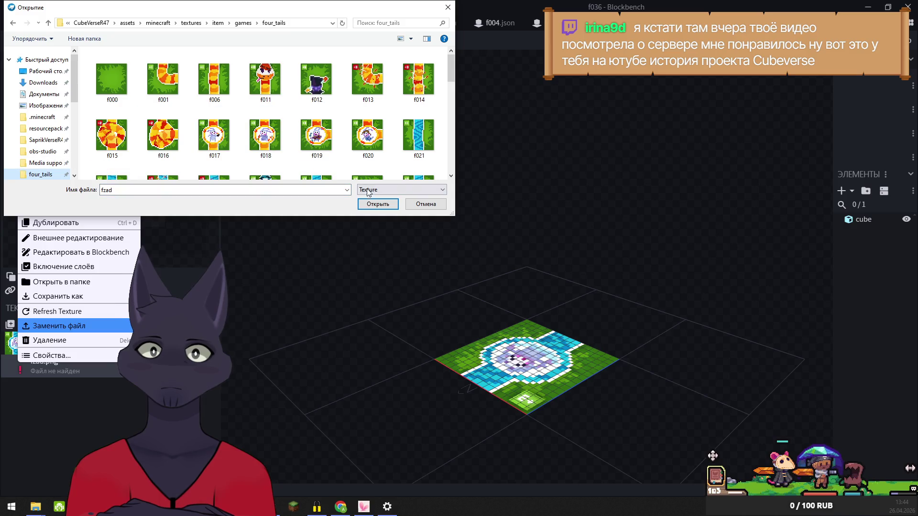
pyautogui.click(378, 204)
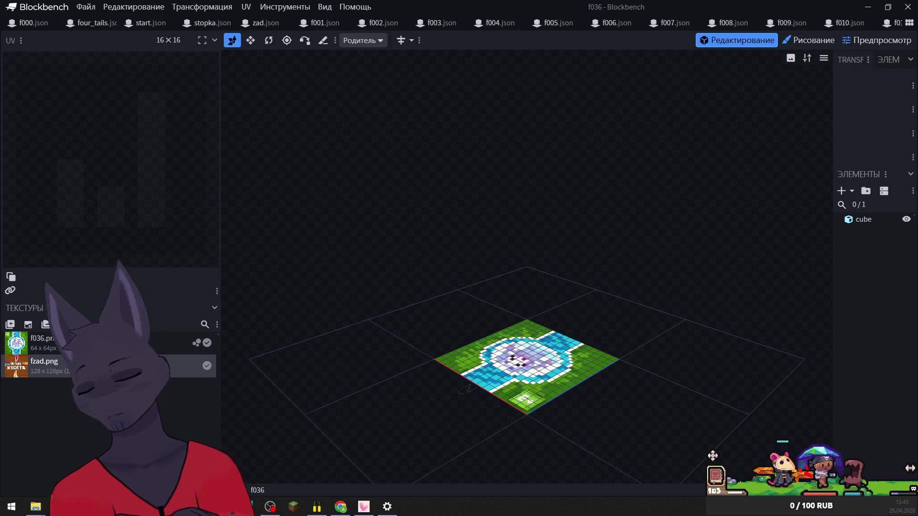
pyautogui.hotkey('ctrl', 'Tab')
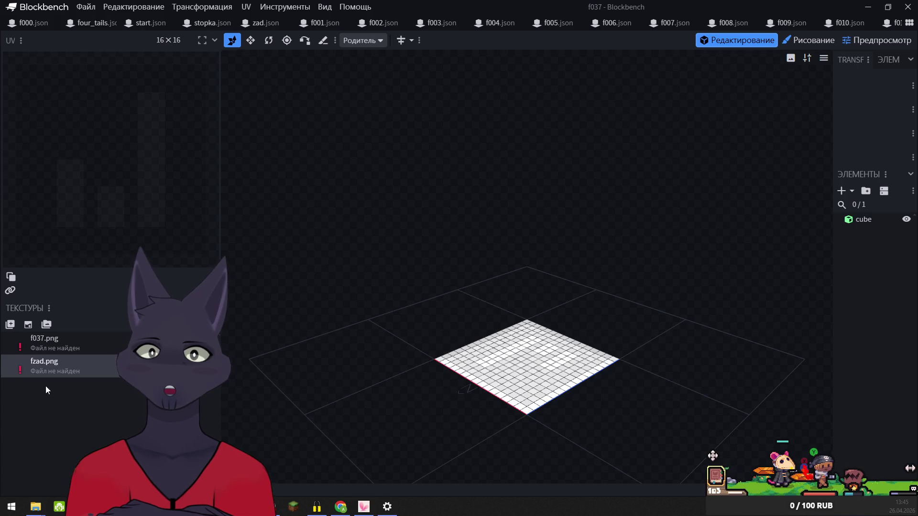
# Relink f037's missing textures to f037.png and fzad.png from four_tails
pyautogui.rightClick(41, 340)
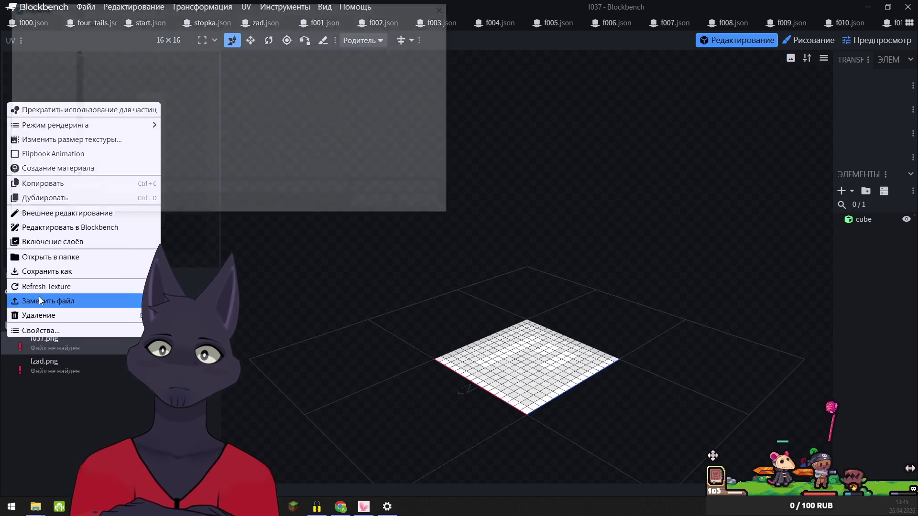
pyautogui.click(38, 300)
pyautogui.click(48, 175)
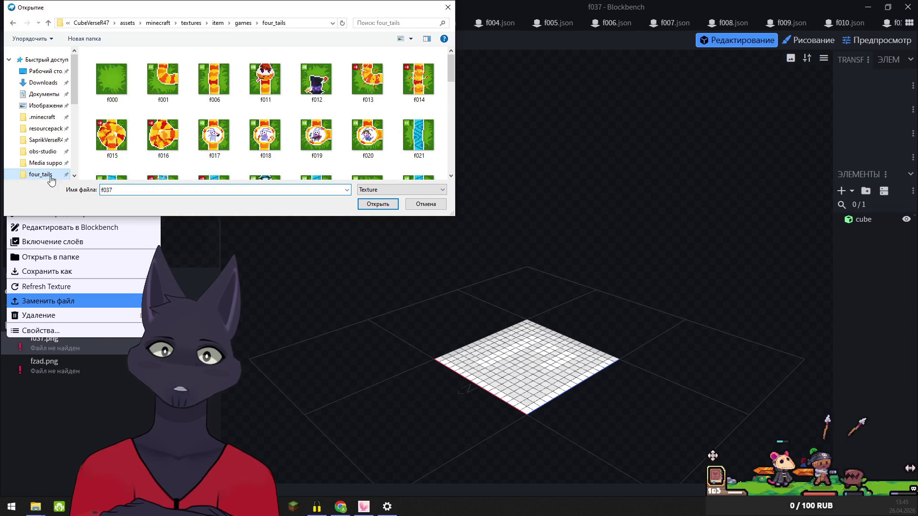
pyautogui.click(378, 204)
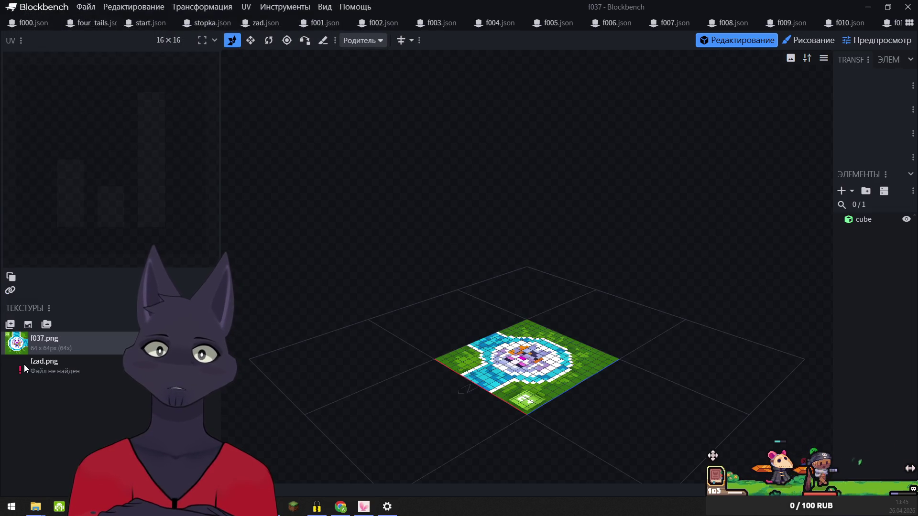
pyautogui.rightClick(24, 365)
pyautogui.click(59, 330)
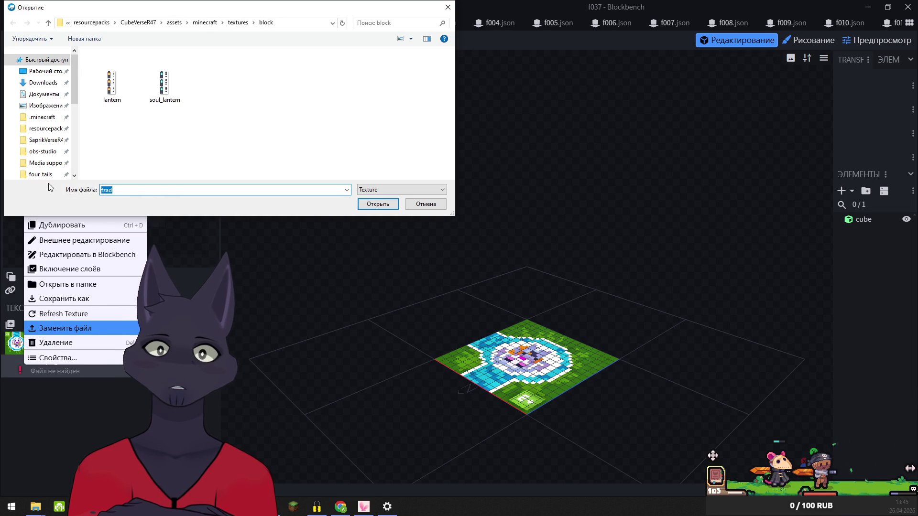
pyautogui.click(45, 176)
pyautogui.click(380, 205)
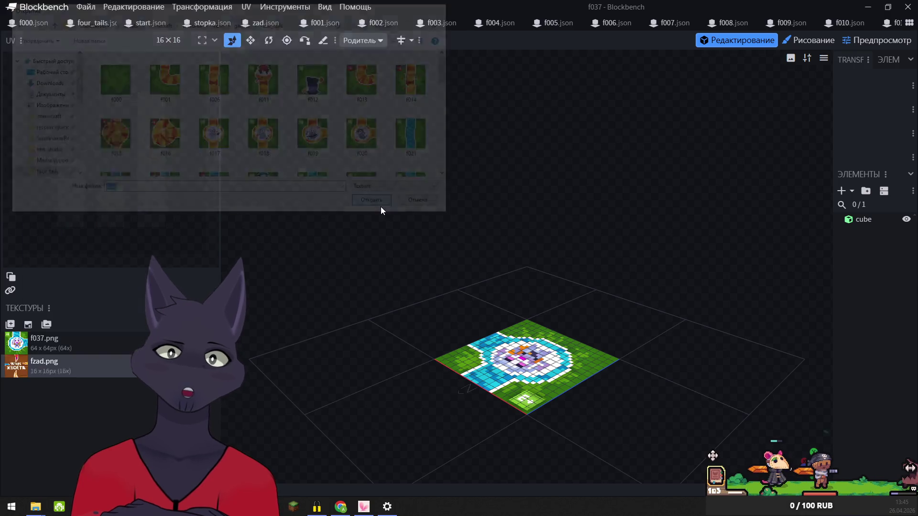
# In f038, relink the missing textures to f038.png and fzad.png from four_tails
pyautogui.hotkey('ctrl', 'Tab')
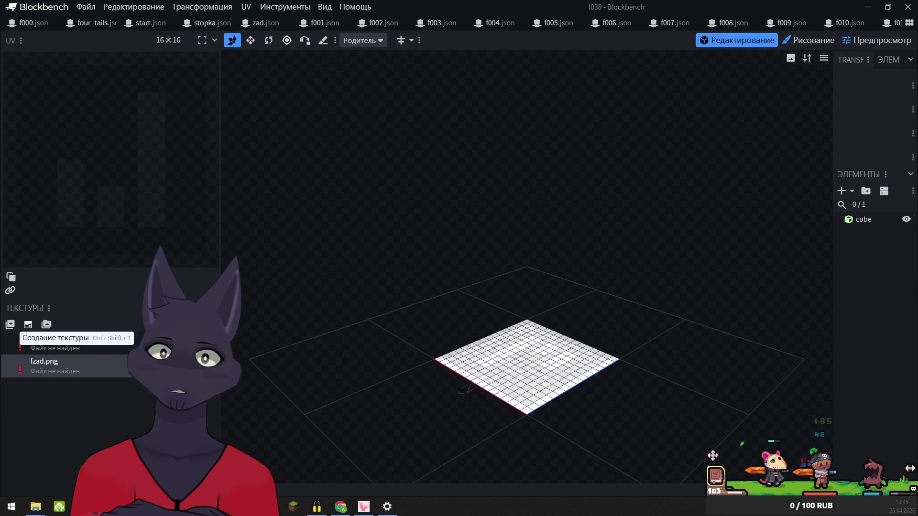
pyautogui.rightClick(16, 340)
pyautogui.click(53, 305)
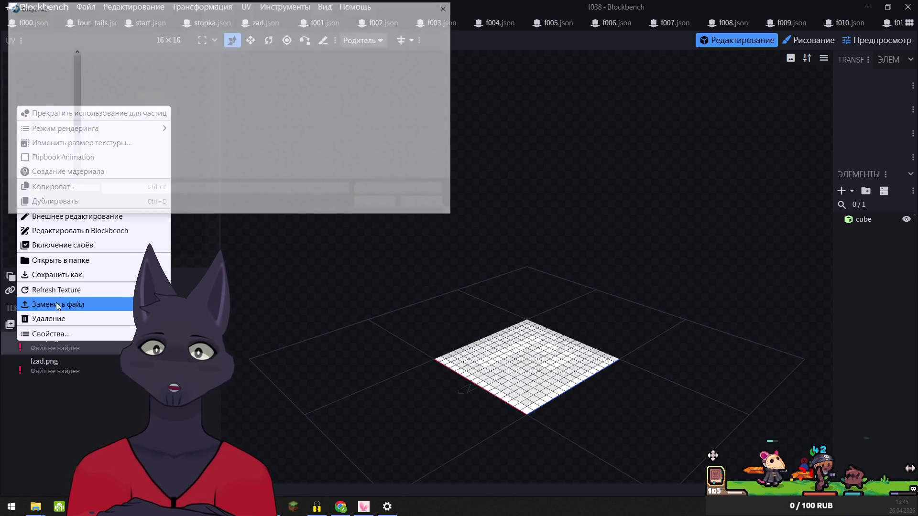
pyautogui.click(41, 174)
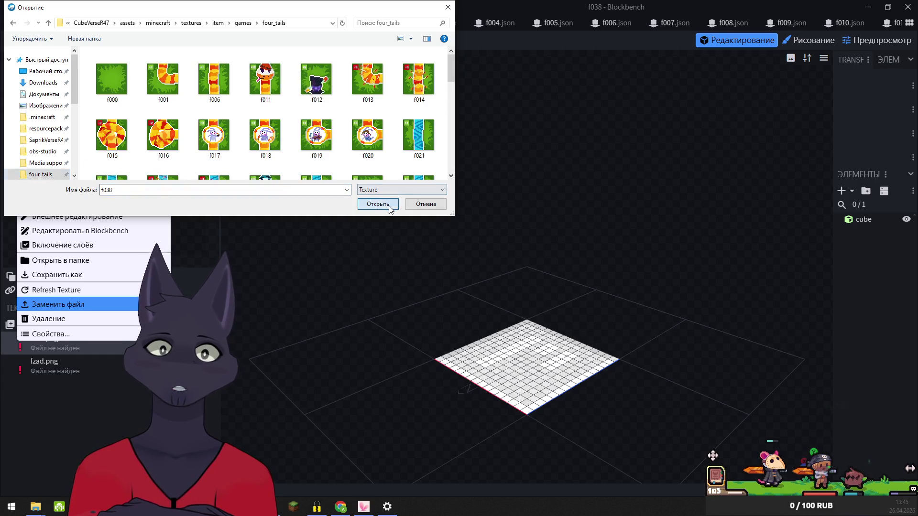
pyautogui.click(377, 204)
pyautogui.rightClick(20, 365)
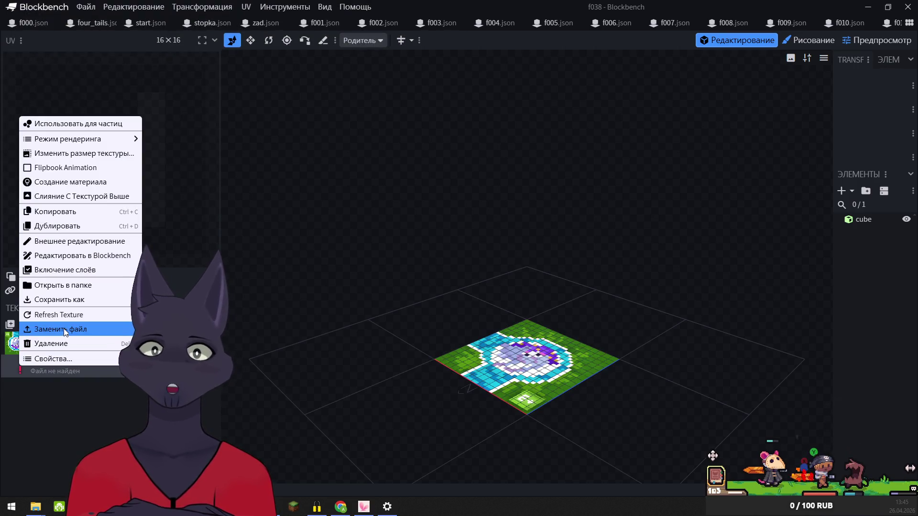
pyautogui.click(62, 329)
pyautogui.click(41, 175)
pyautogui.click(378, 204)
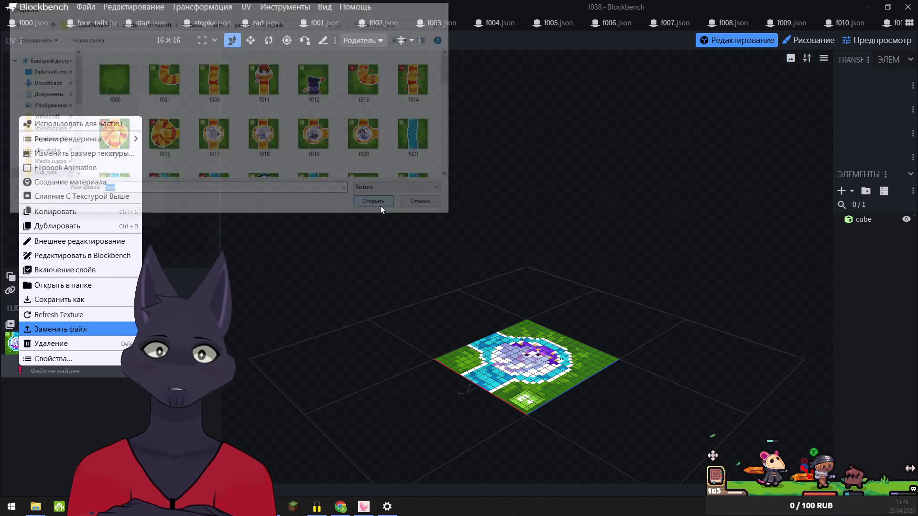
# In f039, relink the missing textures to f039.png and fzad.png from four_tails
pyautogui.hotkey('ctrl', 'Tab')
pyautogui.rightClick(17, 345)
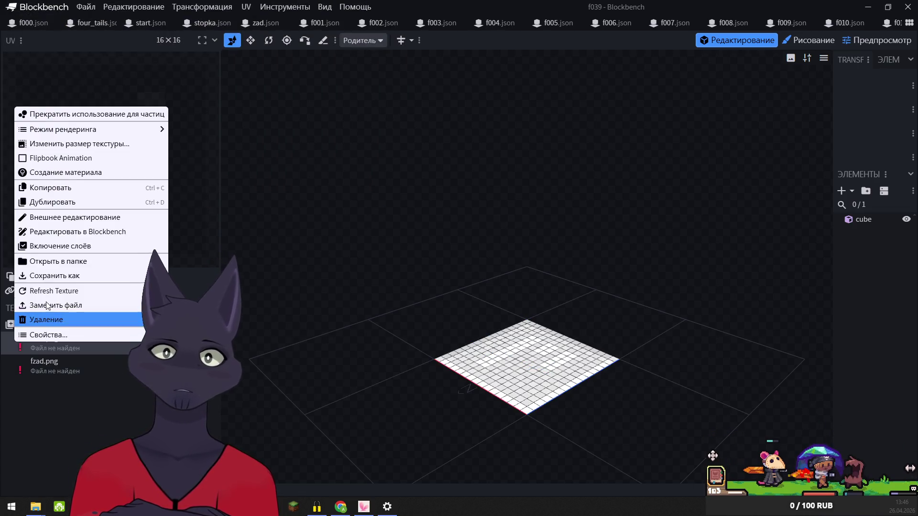
pyautogui.click(57, 305)
pyautogui.click(52, 177)
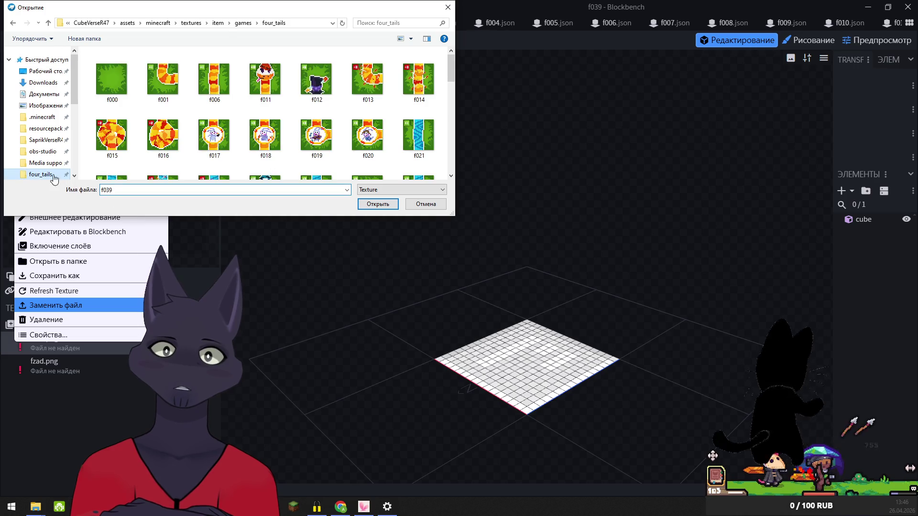
pyautogui.click(376, 204)
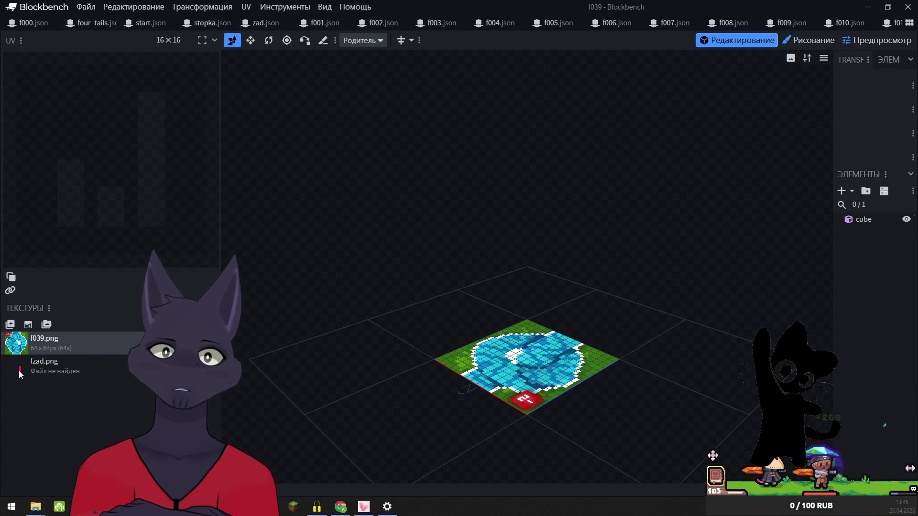
pyautogui.rightClick(18, 372)
pyautogui.click(48, 330)
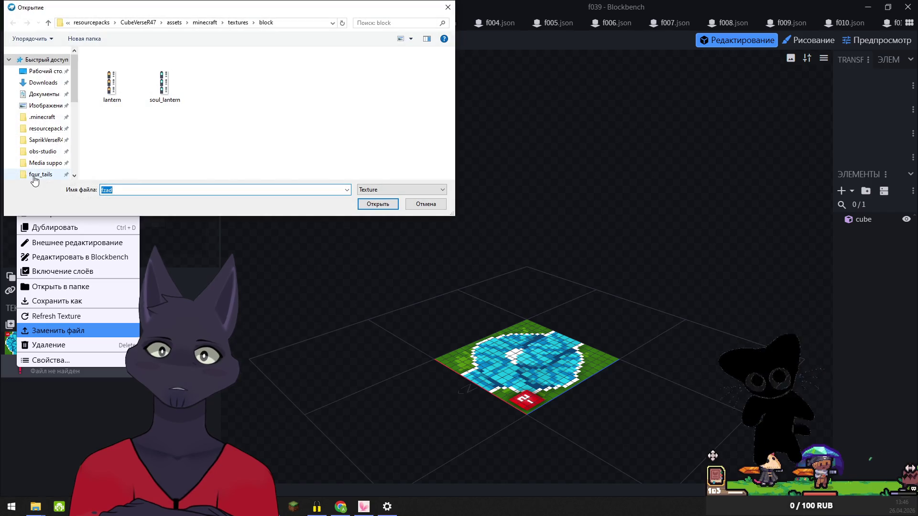
pyautogui.click(48, 175)
pyautogui.click(378, 204)
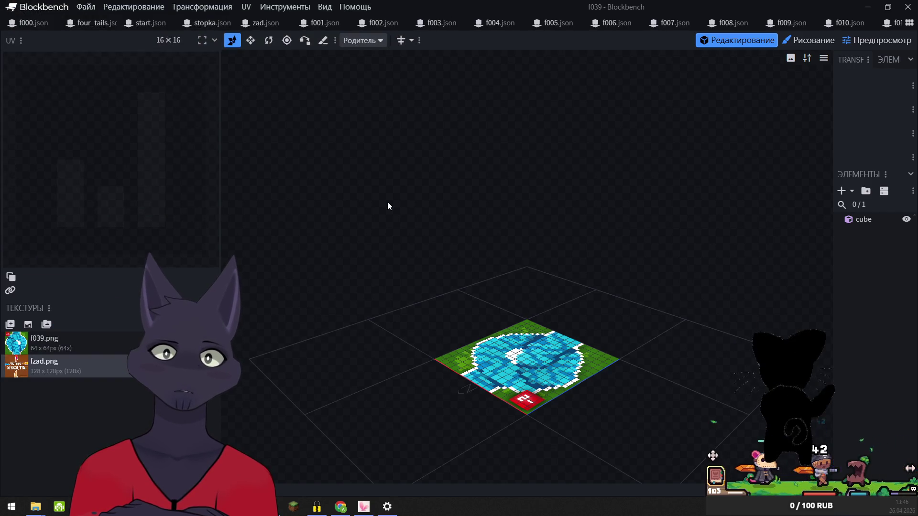
pyautogui.rightClick(19, 346)
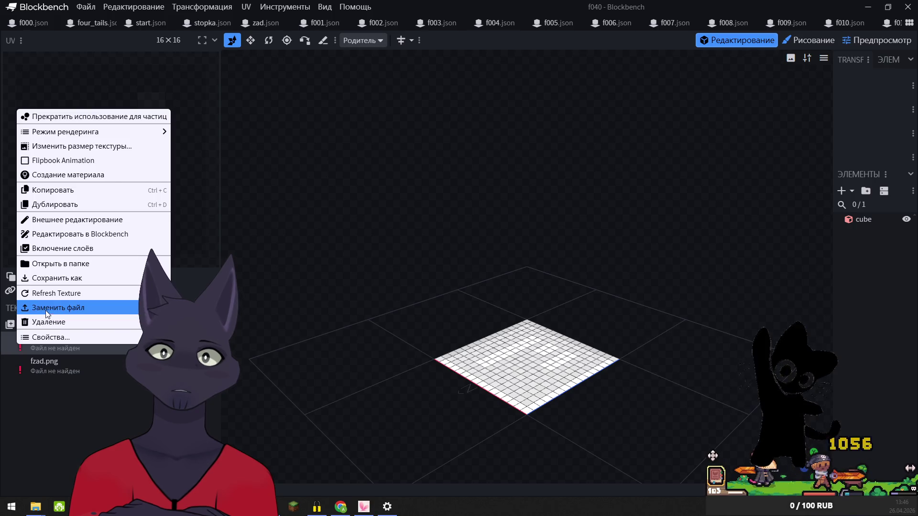
# Relink the f040 board texture and fzad.png from the four_tails folder
pyautogui.click(45, 311)
pyautogui.click(48, 174)
pyautogui.click(368, 206)
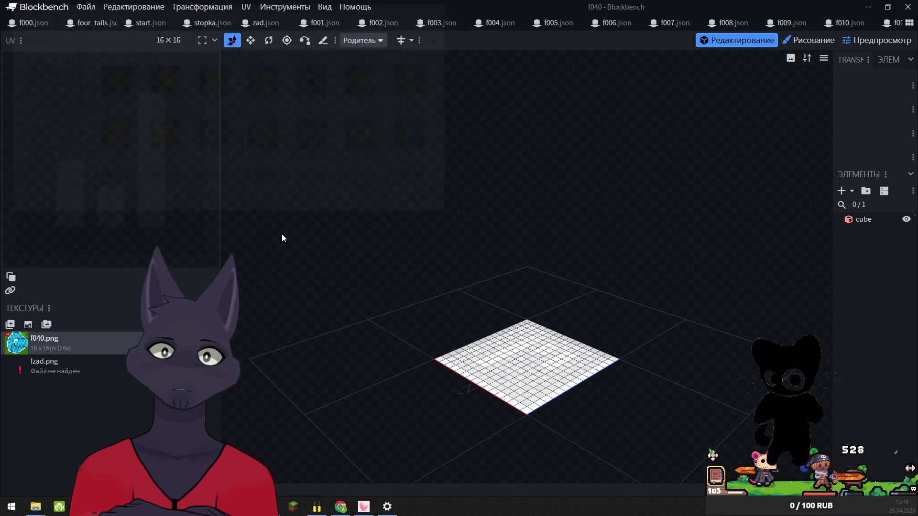
pyautogui.rightClick(18, 369)
pyautogui.click(37, 332)
pyautogui.click(41, 175)
pyautogui.click(386, 203)
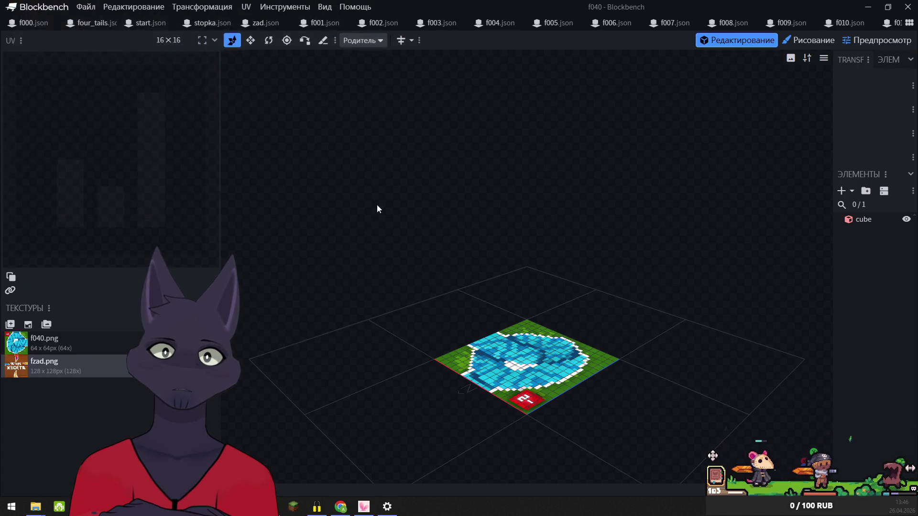
# Relink f041.png and fzad.png from four_tails, retrying fzad after a file-not-found warning
pyautogui.rightClick(17, 341)
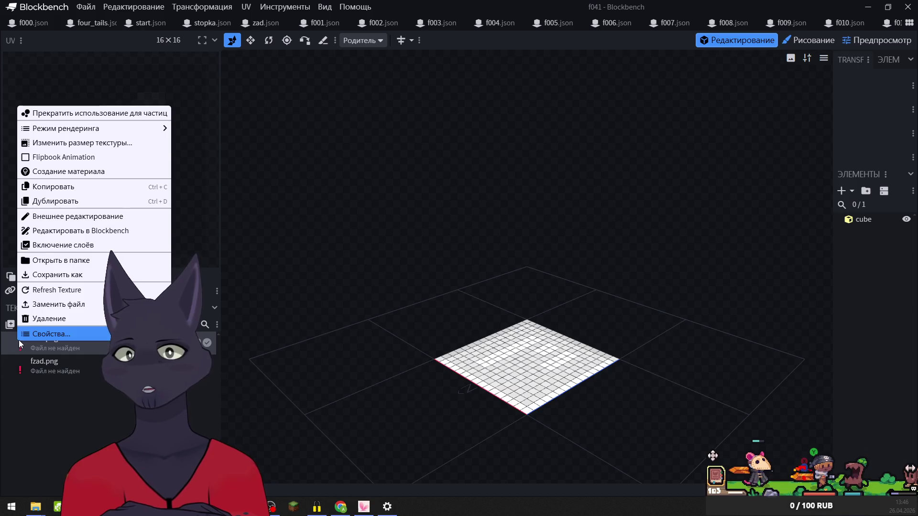
pyautogui.click(45, 303)
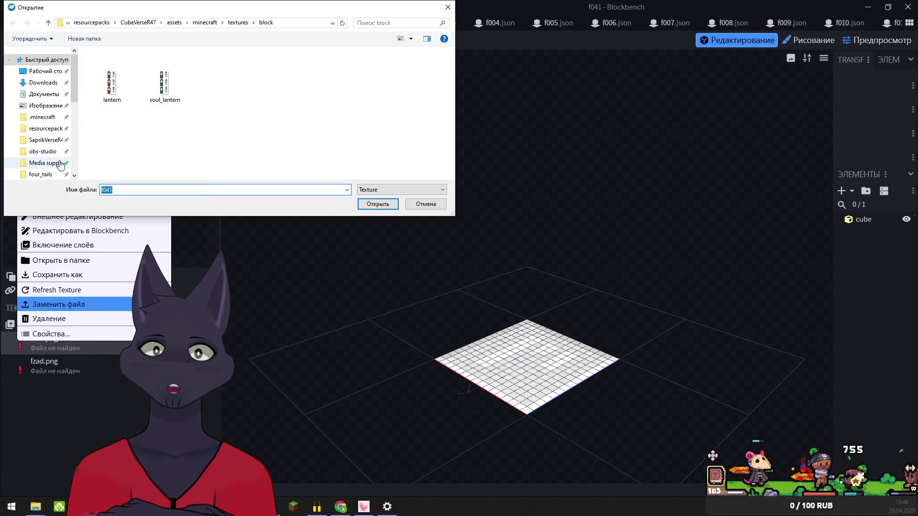
pyautogui.click(38, 174)
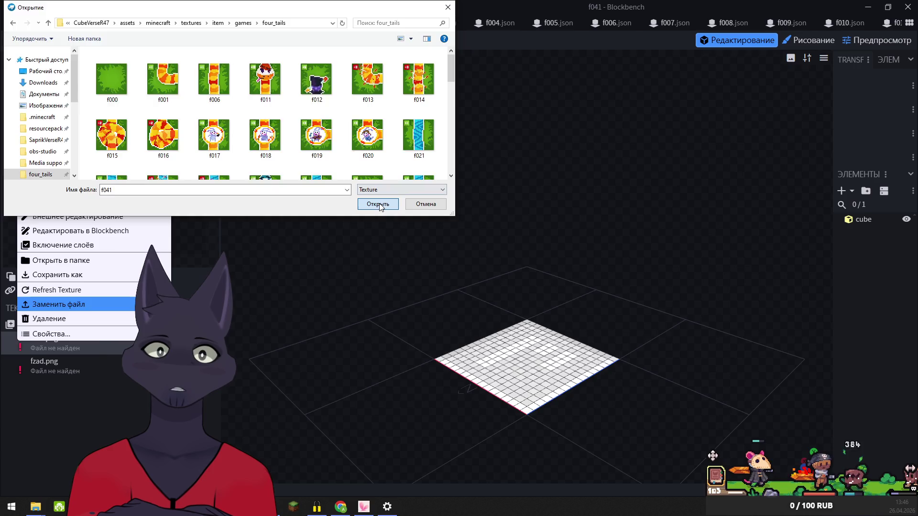
pyautogui.click(378, 204)
pyautogui.rightClick(15, 360)
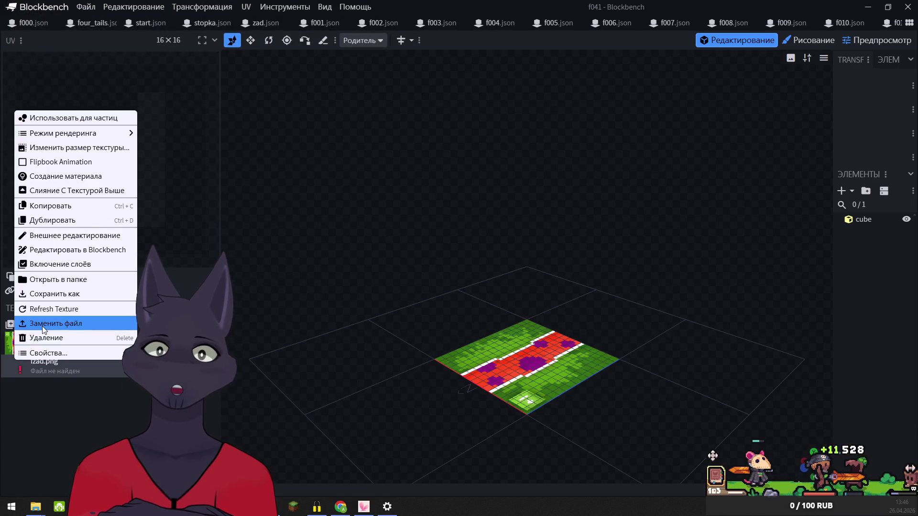
pyautogui.click(48, 323)
pyautogui.click(377, 206)
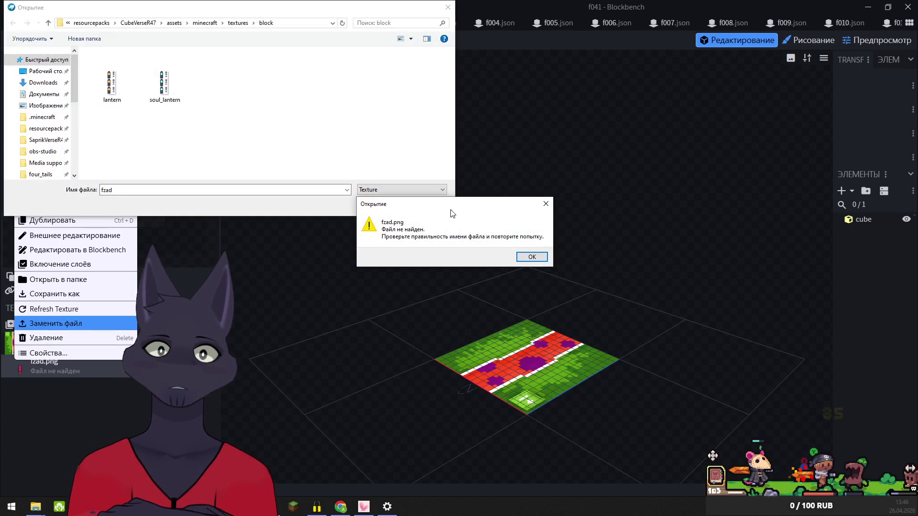
pyautogui.click(532, 257)
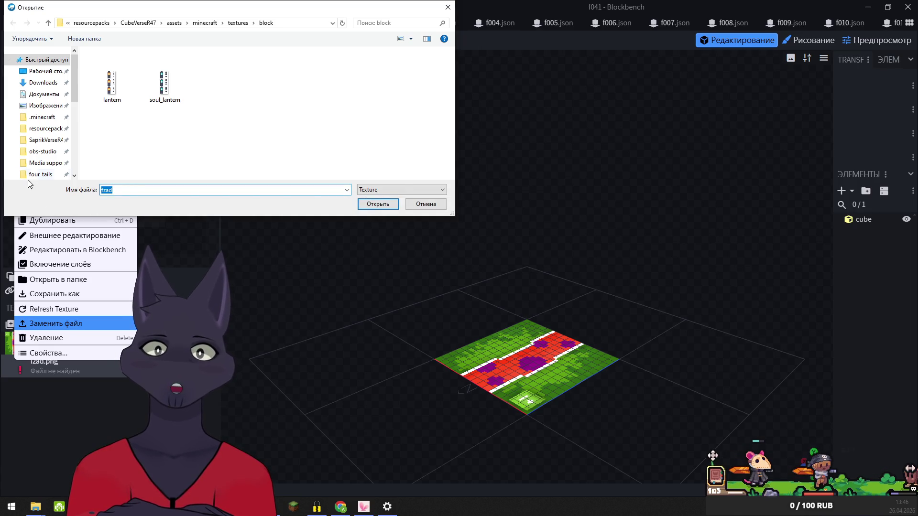
pyautogui.click(41, 174)
pyautogui.click(374, 205)
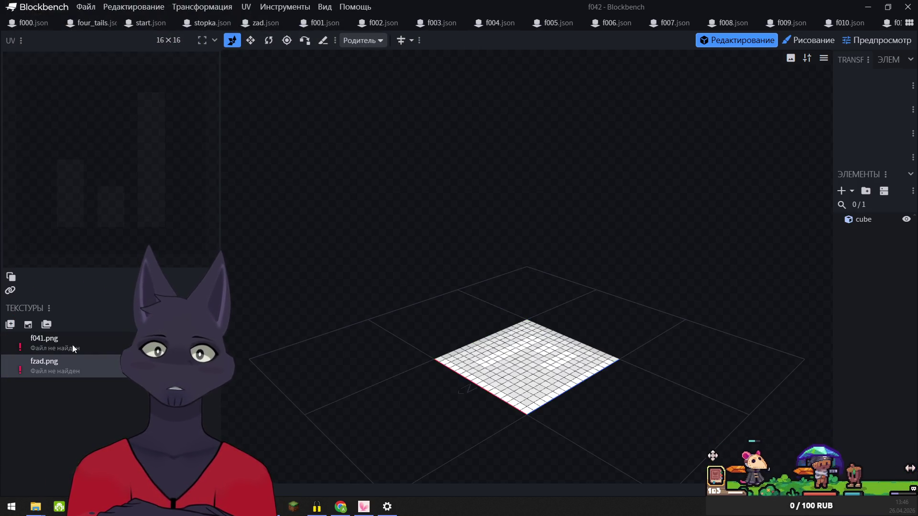
# Relink the next model's board tile texture and fzad.png from four_tails
pyautogui.rightClick(17, 342)
pyautogui.click(55, 301)
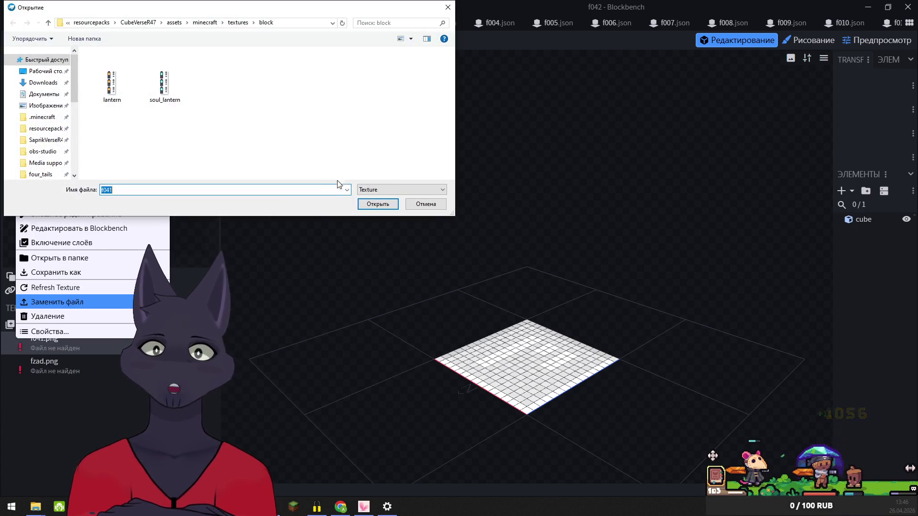
pyautogui.click(40, 174)
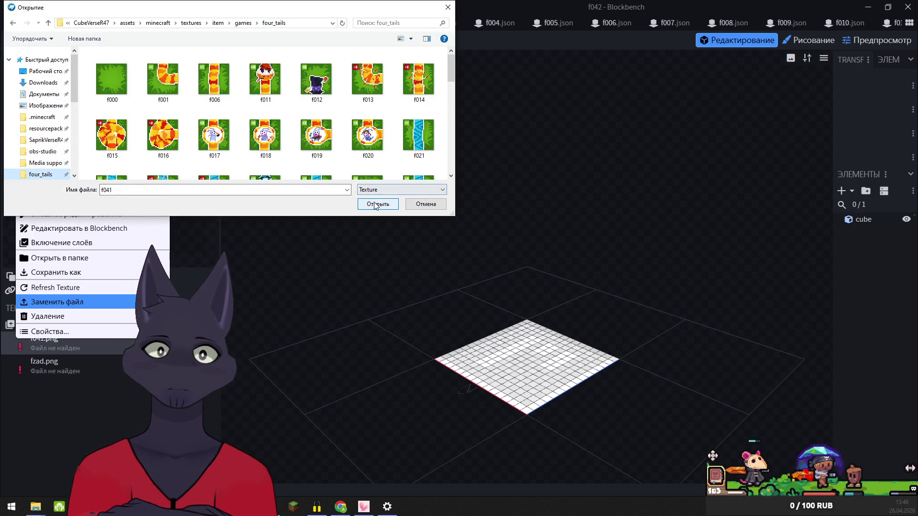
pyautogui.click(378, 204)
pyautogui.rightClick(21, 364)
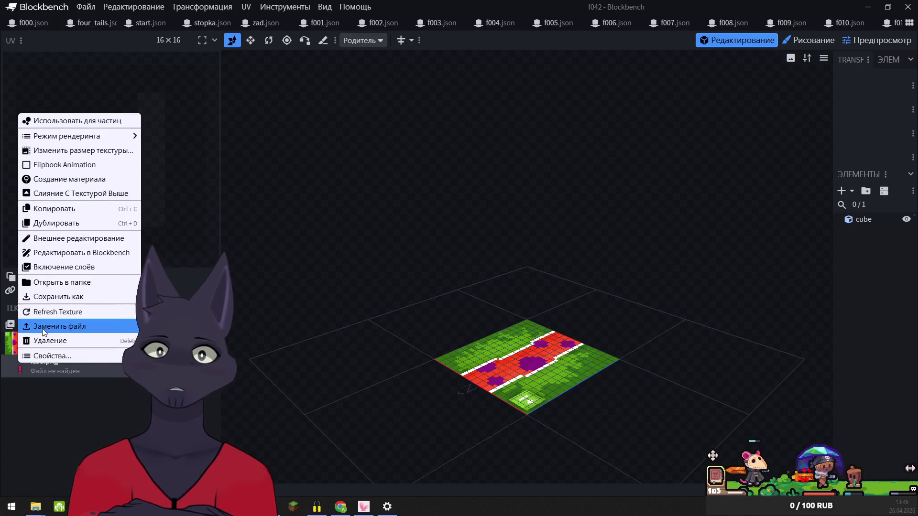
pyautogui.click(42, 328)
pyautogui.click(41, 174)
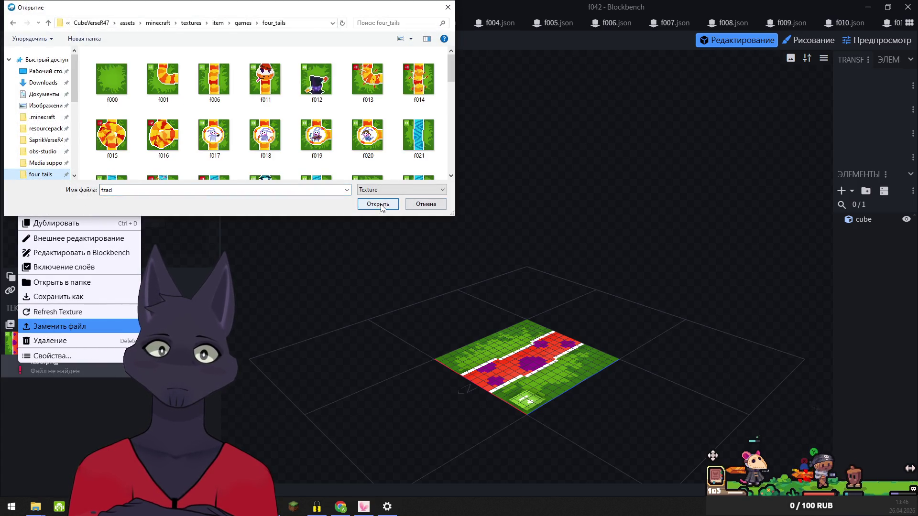
pyautogui.click(383, 206)
# Relink the following model's board tile texture and fzad.png from four_tails
pyautogui.rightClick(25, 363)
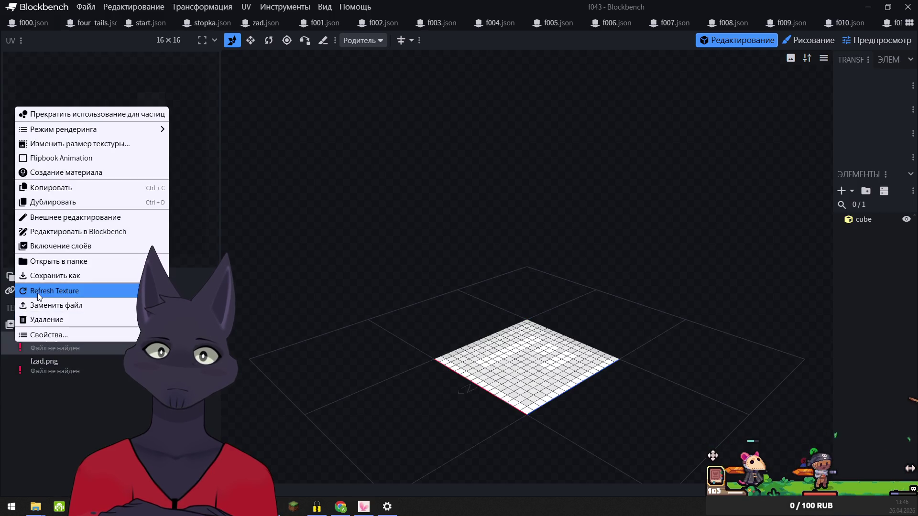
pyautogui.click(40, 305)
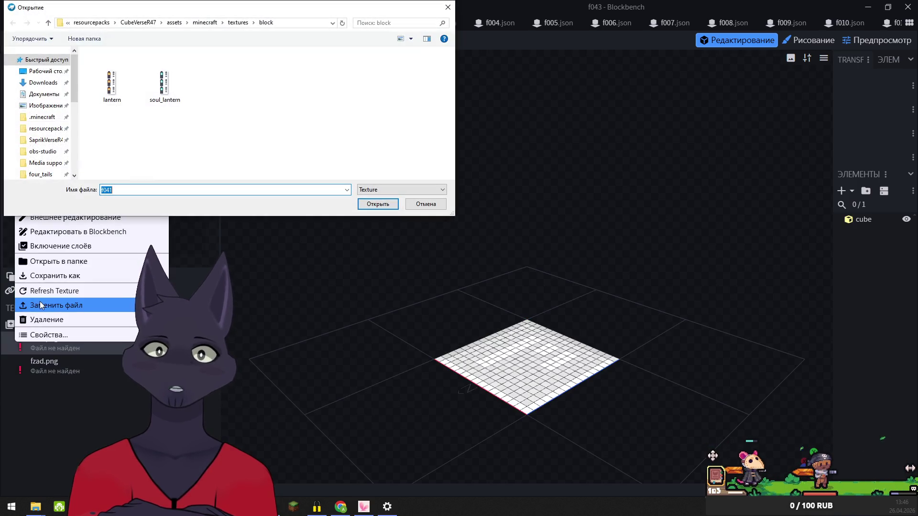
pyautogui.click(39, 175)
pyautogui.click(378, 204)
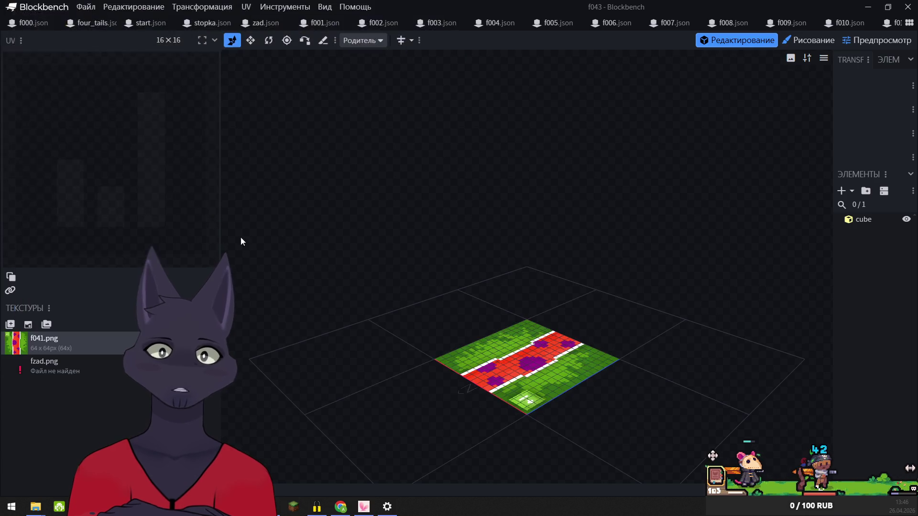
pyautogui.rightClick(20, 364)
pyautogui.click(43, 326)
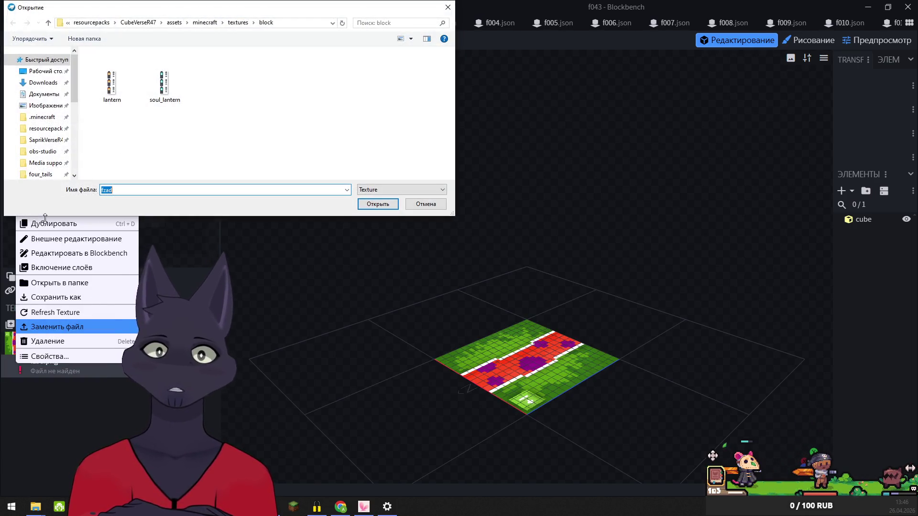
pyautogui.click(38, 174)
pyautogui.click(378, 204)
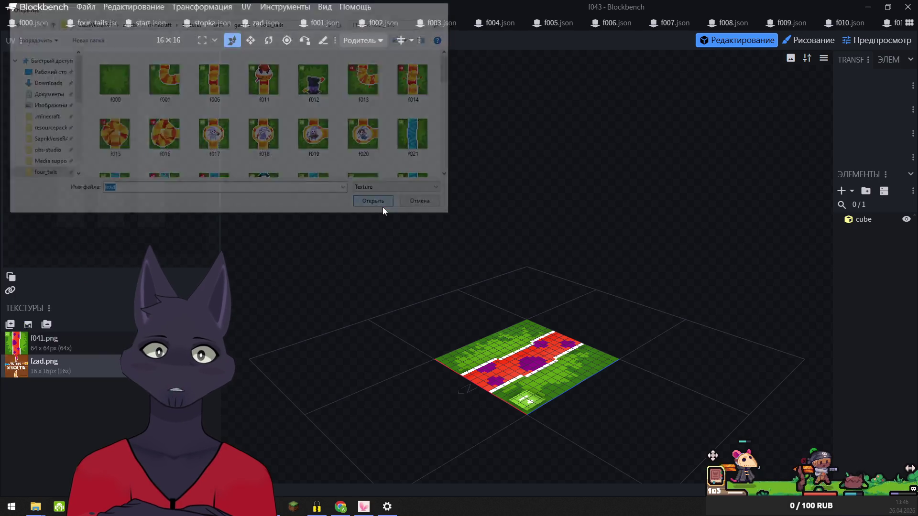
# Relink the f044 tile to f041.png and fzad.png from four_tails
pyautogui.rightClick(13, 344)
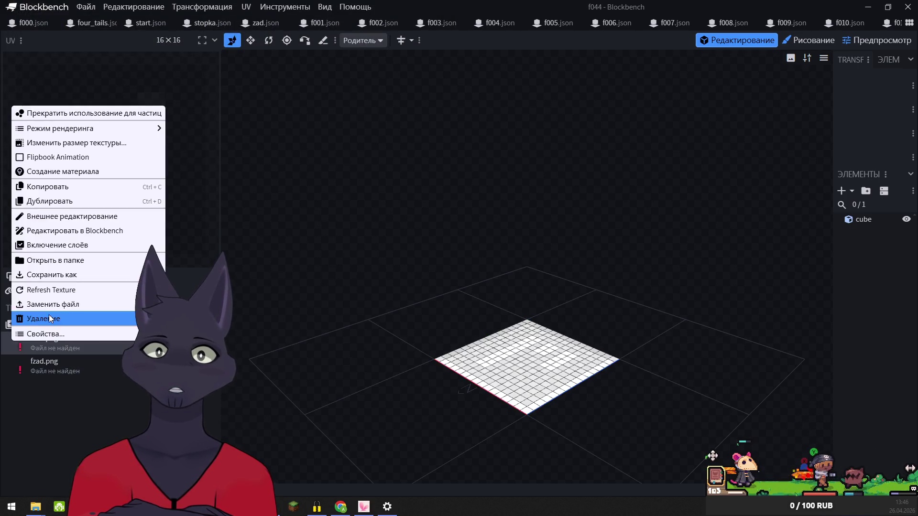
pyautogui.click(52, 304)
pyautogui.click(50, 176)
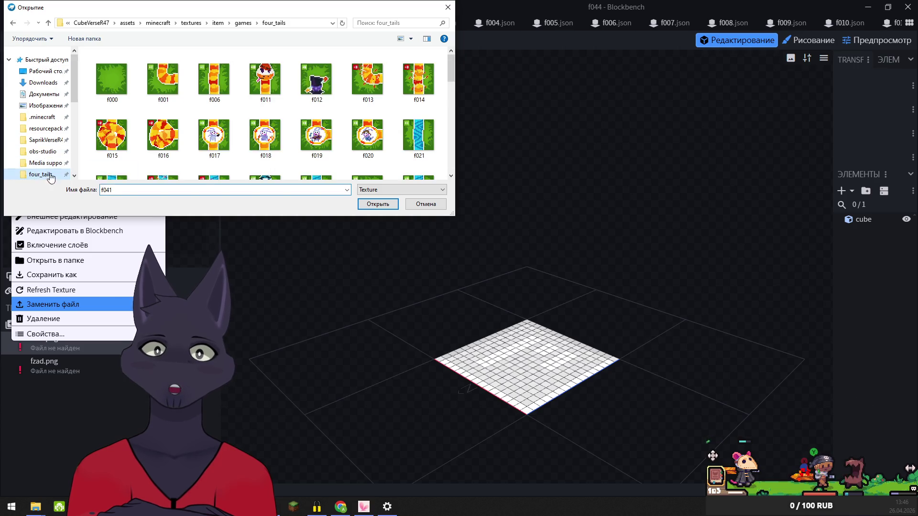
pyautogui.click(374, 204)
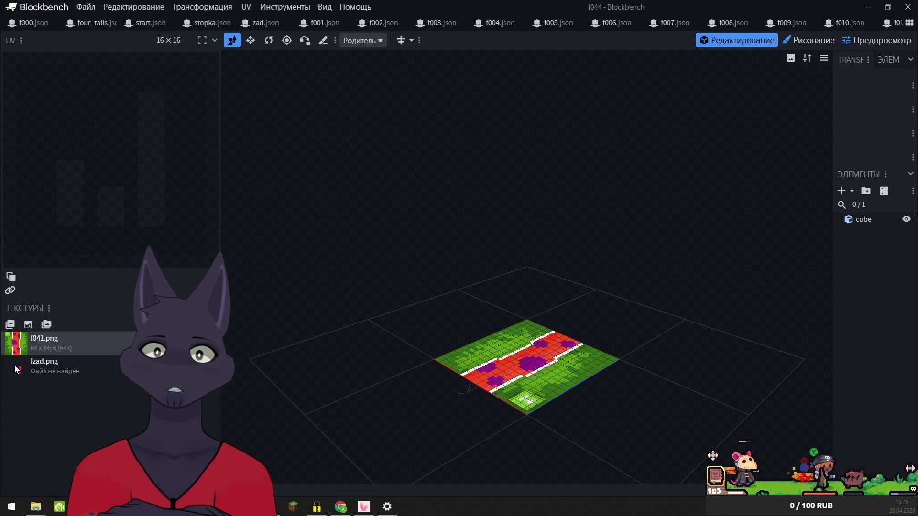
pyautogui.rightClick(16, 369)
pyautogui.click(48, 329)
pyautogui.click(44, 175)
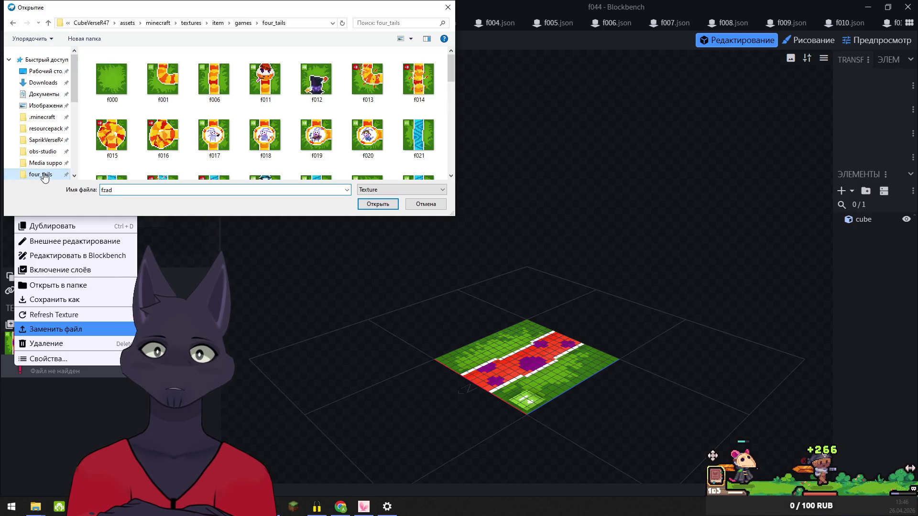
pyautogui.click(383, 202)
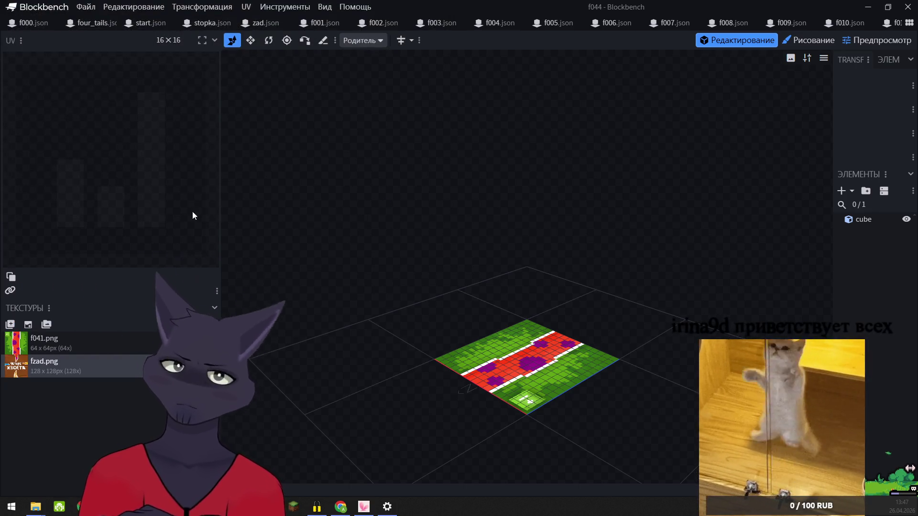
# Give the f045 model the same f041.png and fzad.png textures from four_tails
pyautogui.hotkey('ctrl', 'Tab')
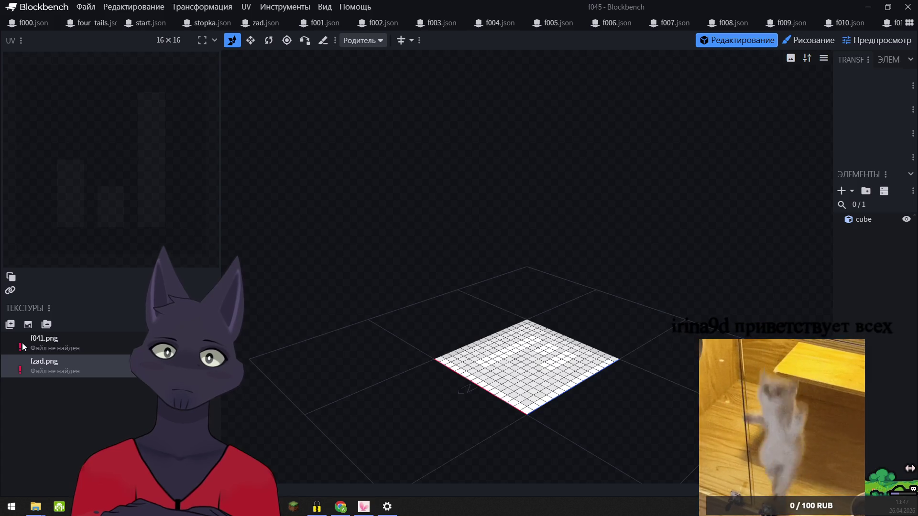
pyautogui.rightClick(43, 341)
pyautogui.click(53, 308)
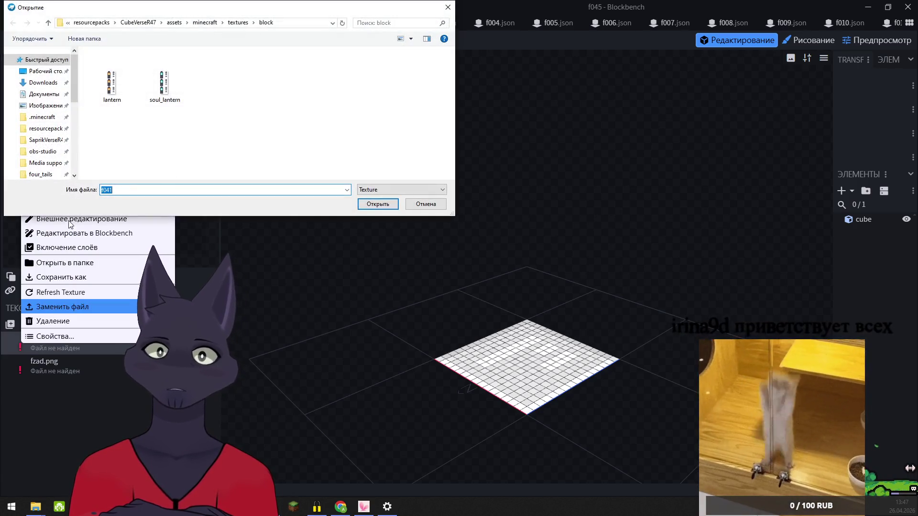
pyautogui.click(48, 175)
pyautogui.click(377, 203)
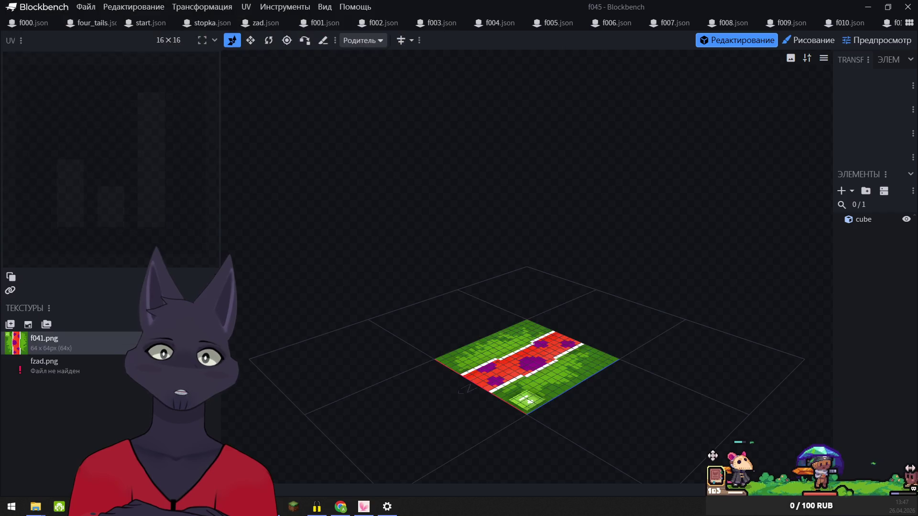
pyautogui.rightClick(23, 363)
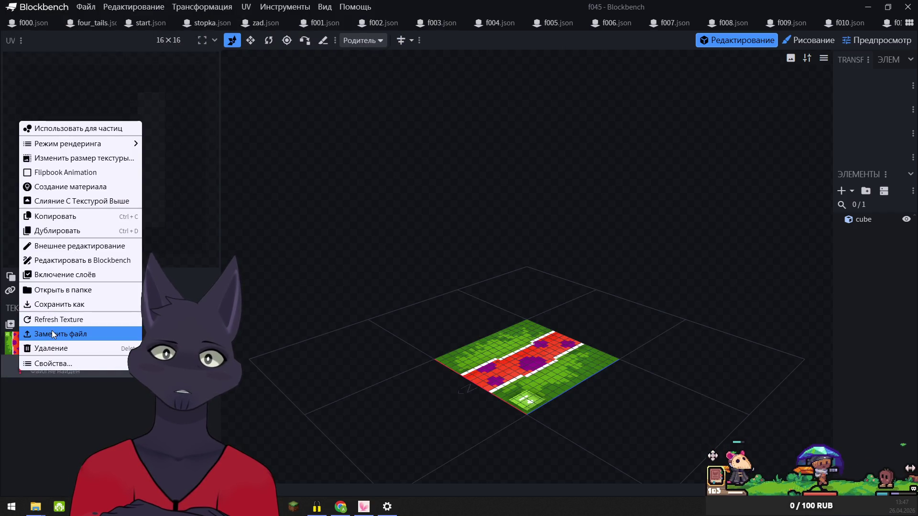
pyautogui.click(95, 334)
pyautogui.click(48, 175)
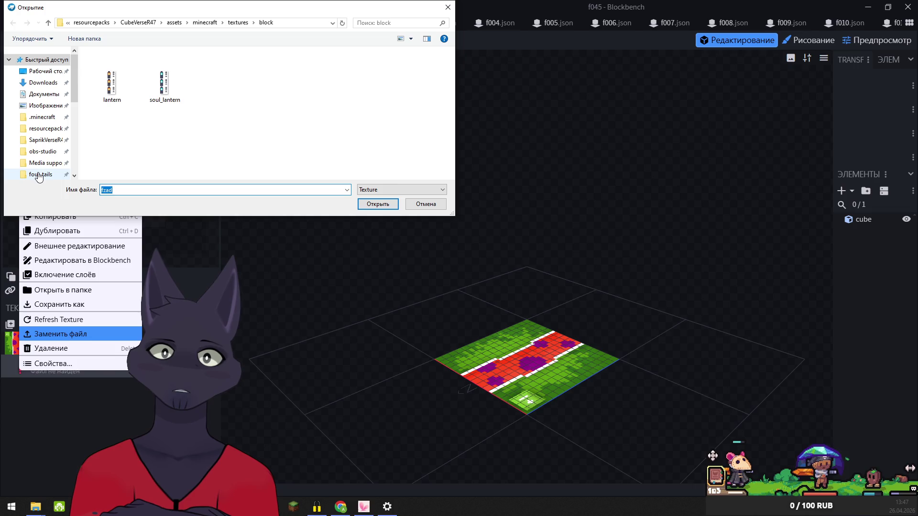
pyautogui.click(377, 204)
pyautogui.hotkey('ctrl', 'Tab')
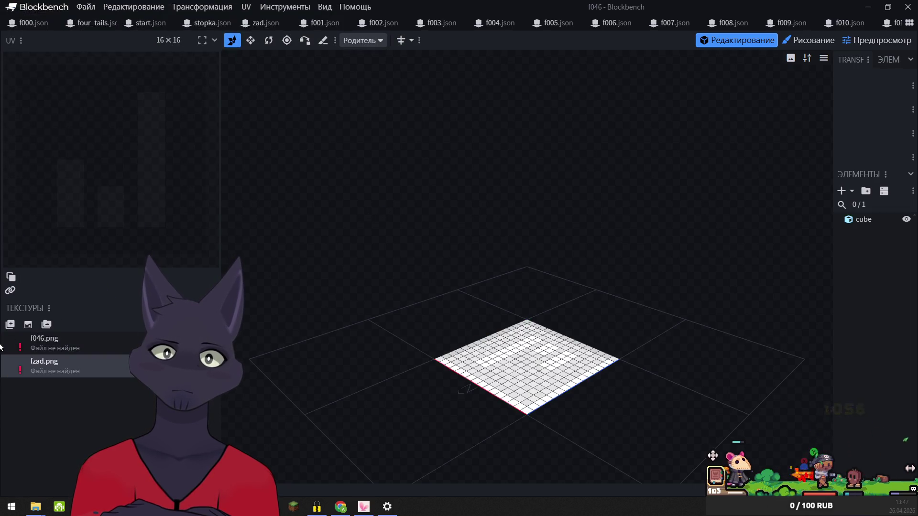
# Relink the f046 model's board texture to f046.png from four_tails
pyautogui.rightClick(16, 343)
pyautogui.click(45, 303)
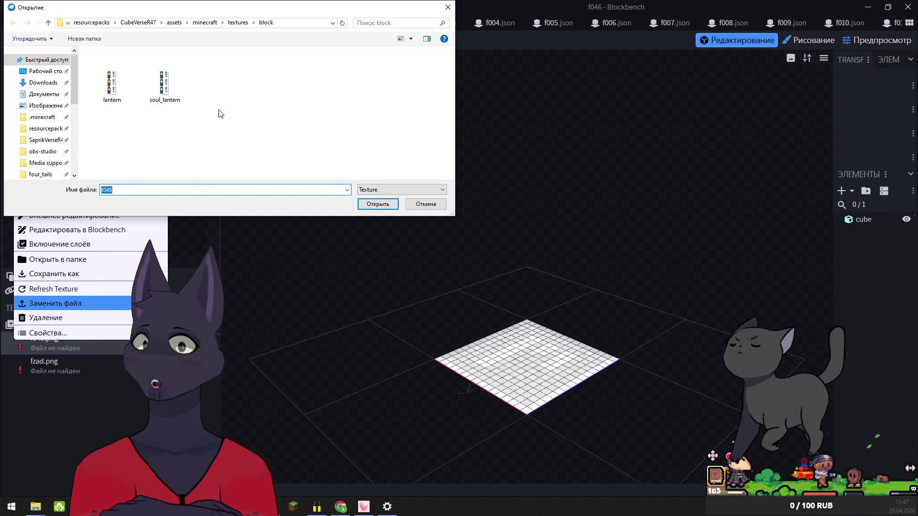
pyautogui.click(40, 174)
pyautogui.click(378, 204)
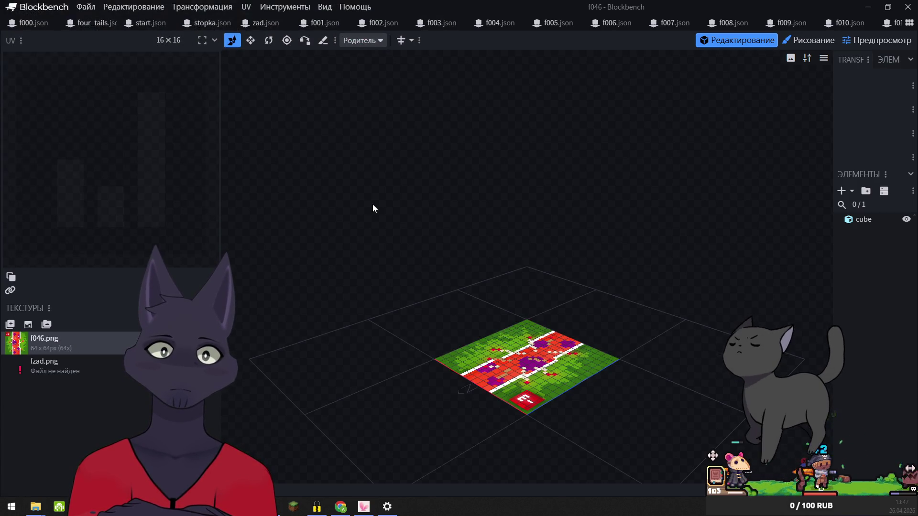
# Relink the f047 model to f047.png and fzad.png from four_tails
pyautogui.hotkey('ctrl', 'Tab')
pyautogui.rightClick(33, 338)
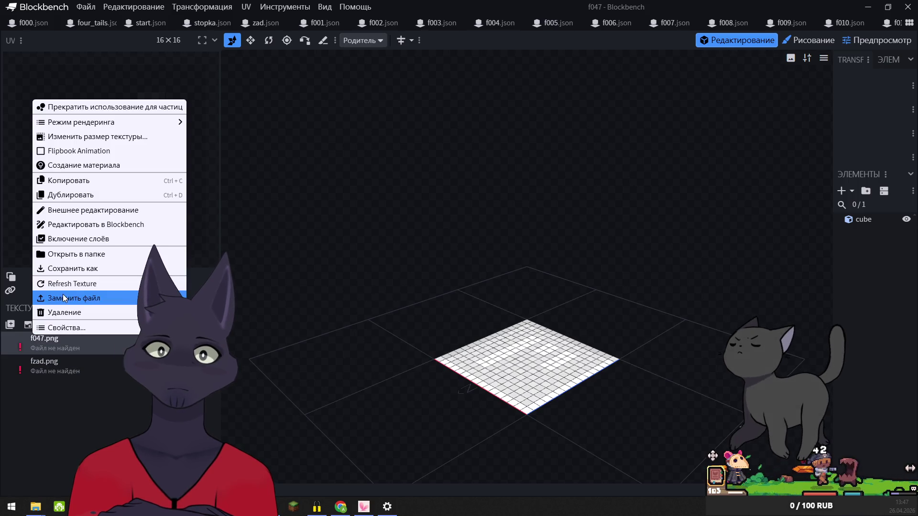
pyautogui.click(67, 298)
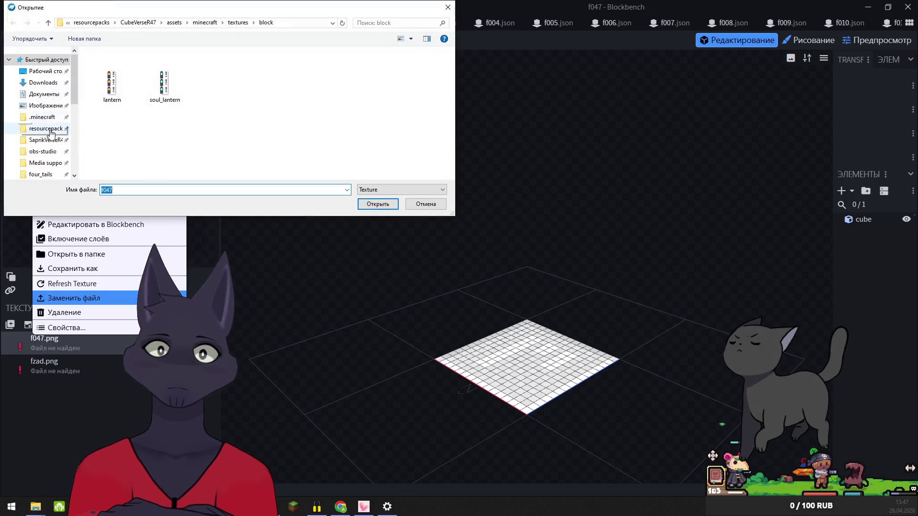
pyautogui.click(41, 175)
pyautogui.click(369, 203)
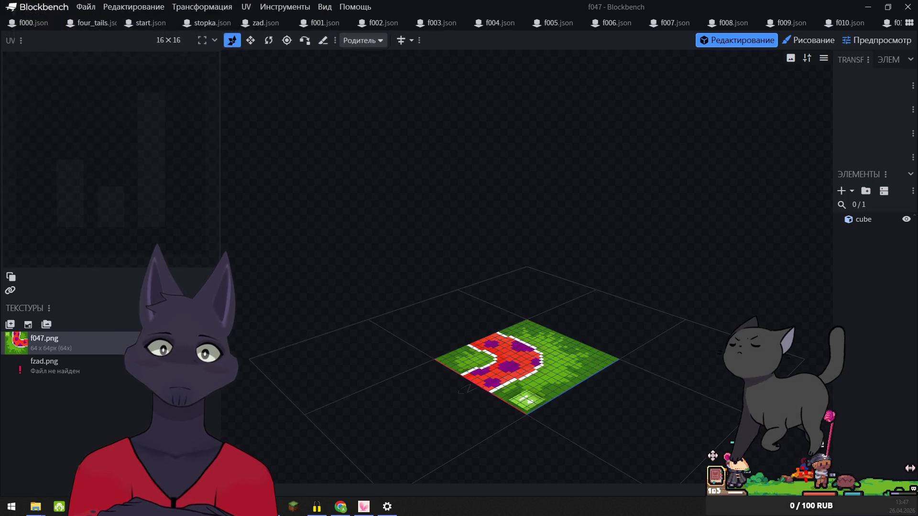
pyautogui.rightClick(22, 362)
pyautogui.click(71, 328)
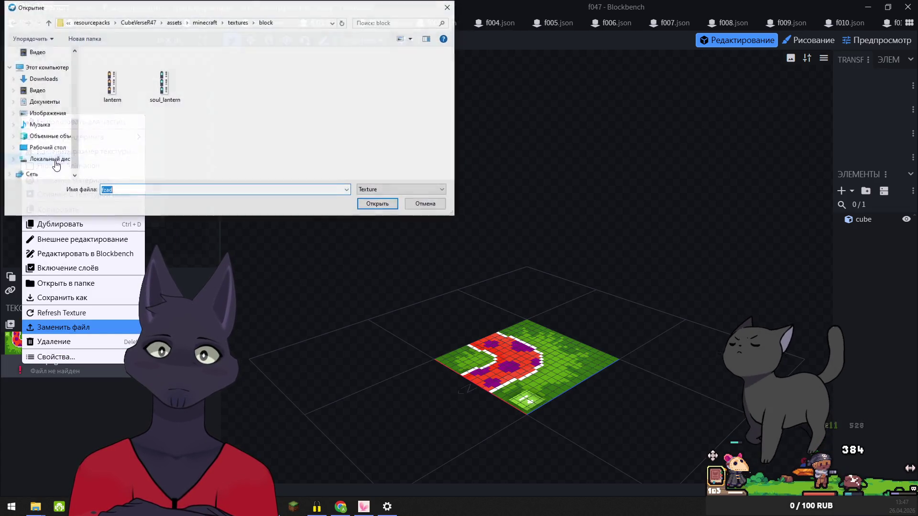
pyautogui.click(41, 175)
pyautogui.click(376, 205)
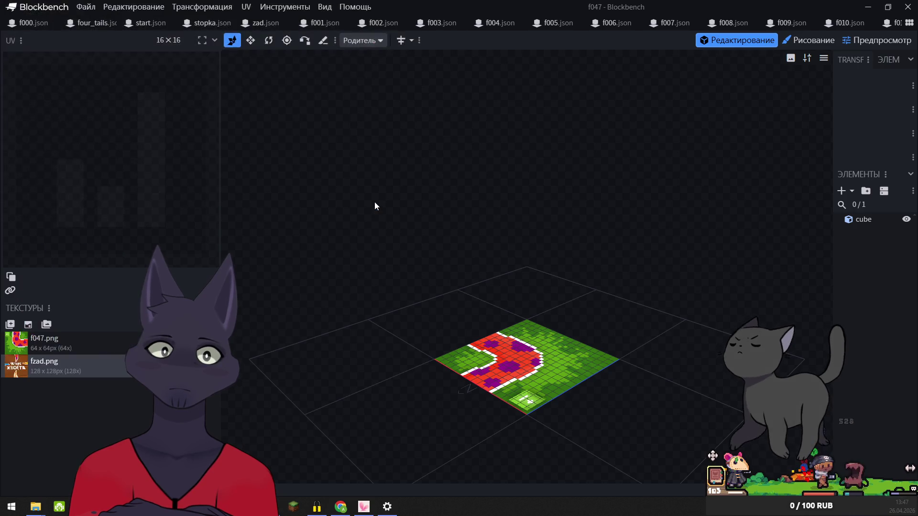
# Relink the f048 tile to f047.png and fzad.png from four_tails
pyautogui.rightClick(17, 345)
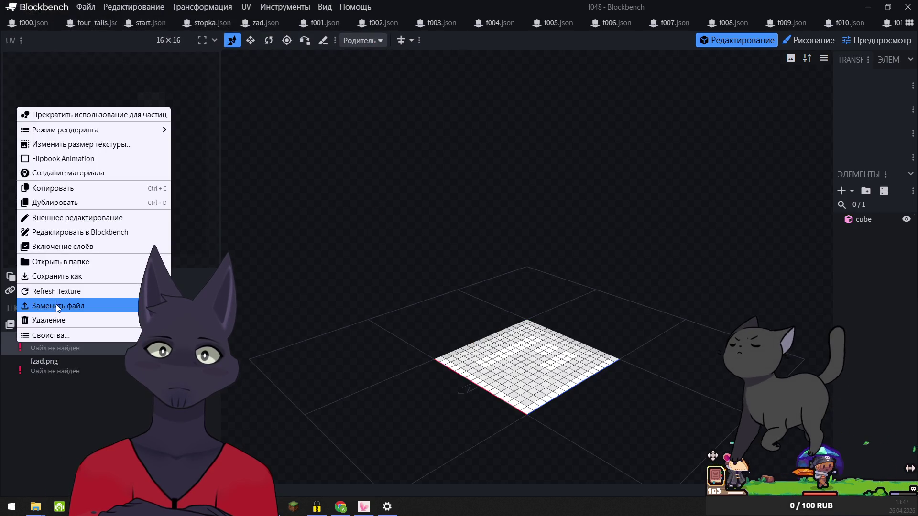
pyautogui.click(58, 307)
pyautogui.click(48, 175)
pyautogui.click(378, 205)
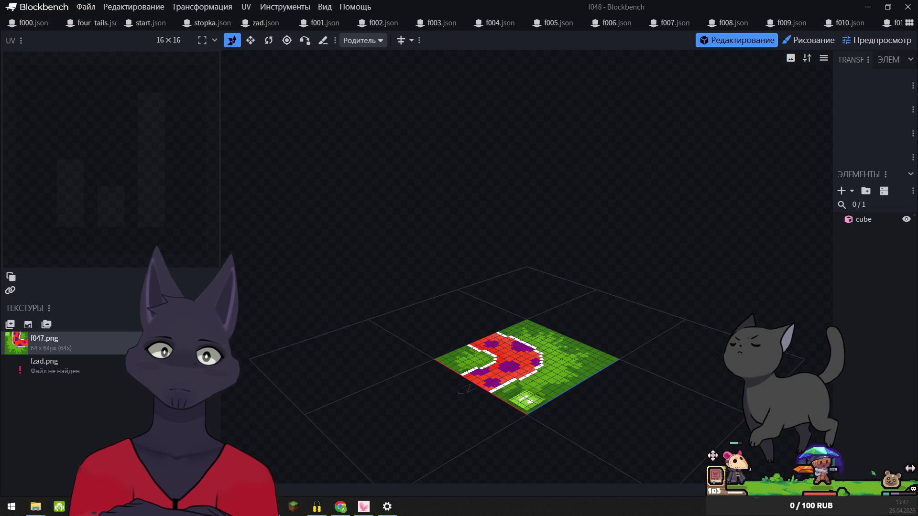
pyautogui.rightClick(28, 340)
pyautogui.click(57, 329)
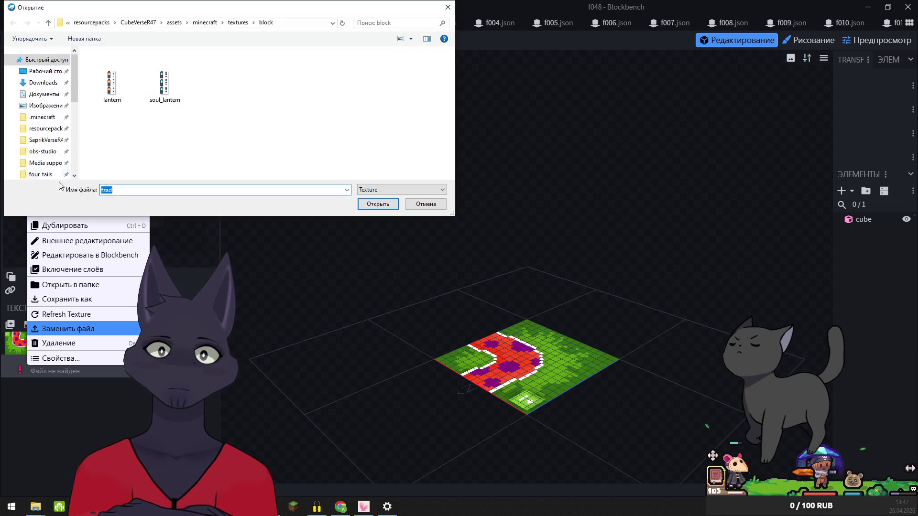
pyautogui.click(41, 175)
pyautogui.click(381, 205)
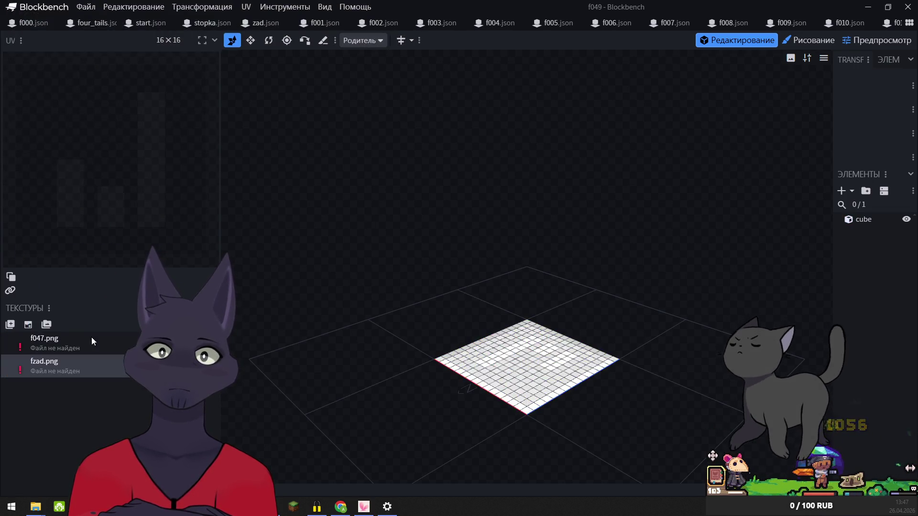
# Relink the f049 tile to f047.png and fzad.png from four_tails
pyautogui.rightClick(22, 334)
pyautogui.click(62, 298)
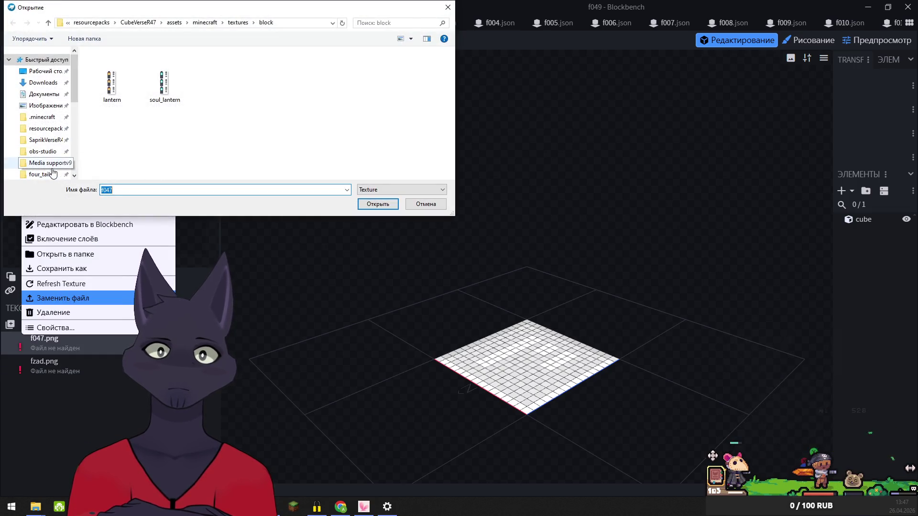
pyautogui.click(40, 175)
pyautogui.click(368, 204)
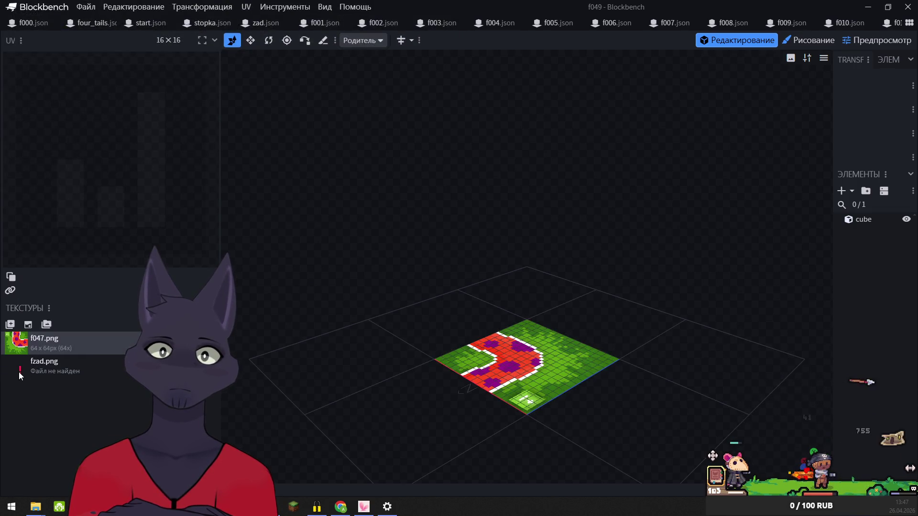
pyautogui.rightClick(21, 364)
pyautogui.click(53, 336)
pyautogui.click(40, 174)
pyautogui.click(364, 204)
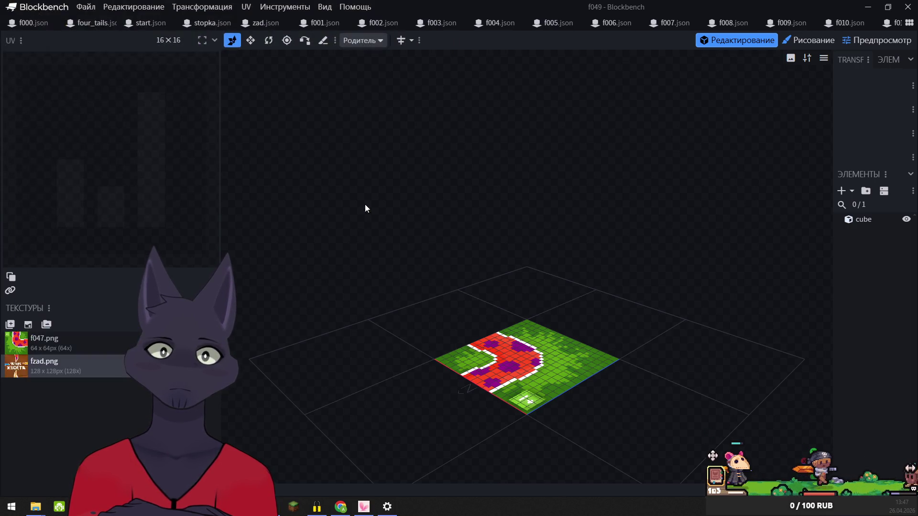
pyautogui.rightClick(19, 337)
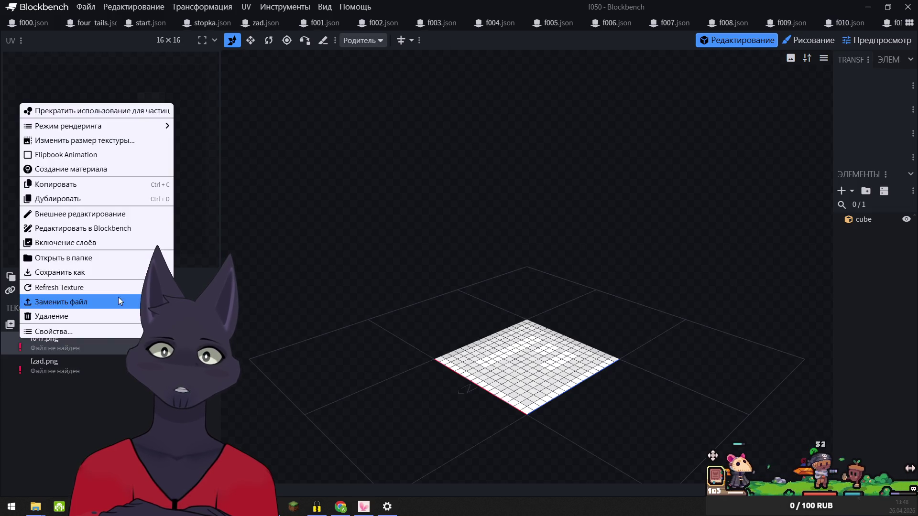
# Relink the f050 tile's textures to f047 and fzad from the four_tails folder
pyautogui.click(118, 297)
pyautogui.click(40, 174)
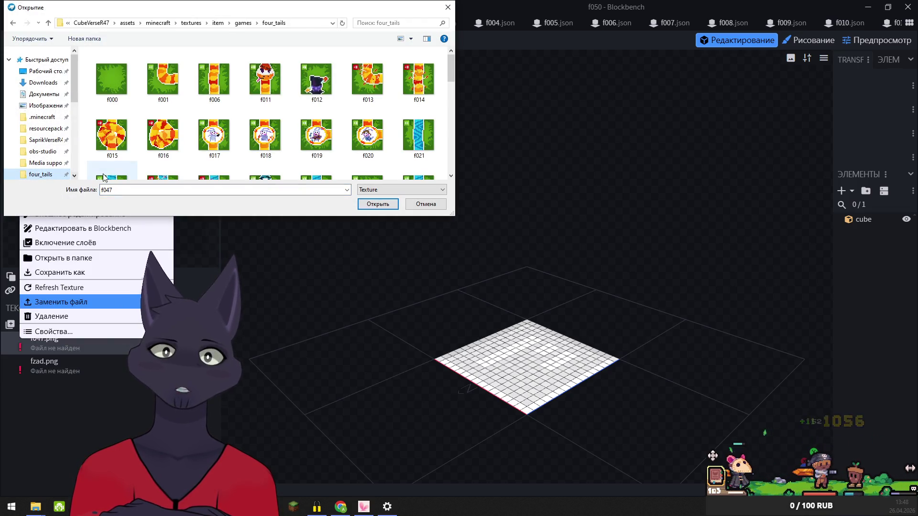
pyautogui.click(381, 205)
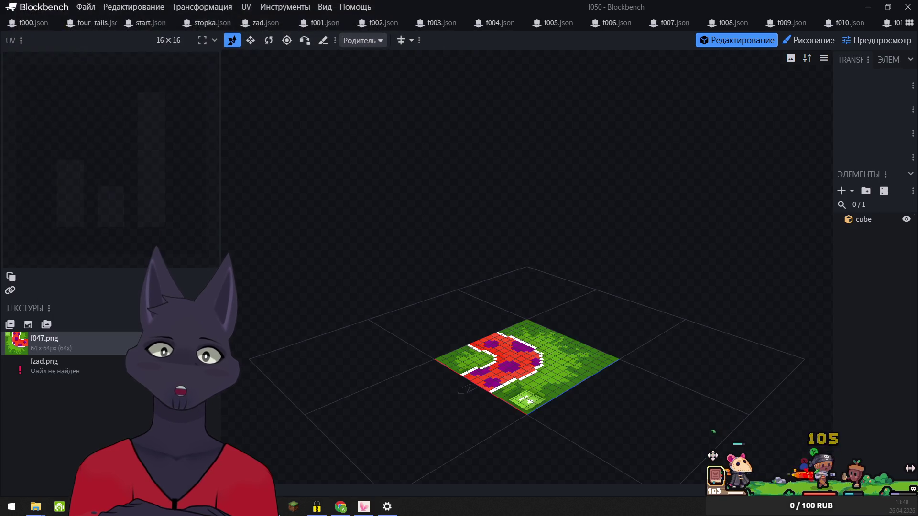
pyautogui.rightClick(19, 365)
pyautogui.click(79, 331)
pyautogui.click(41, 174)
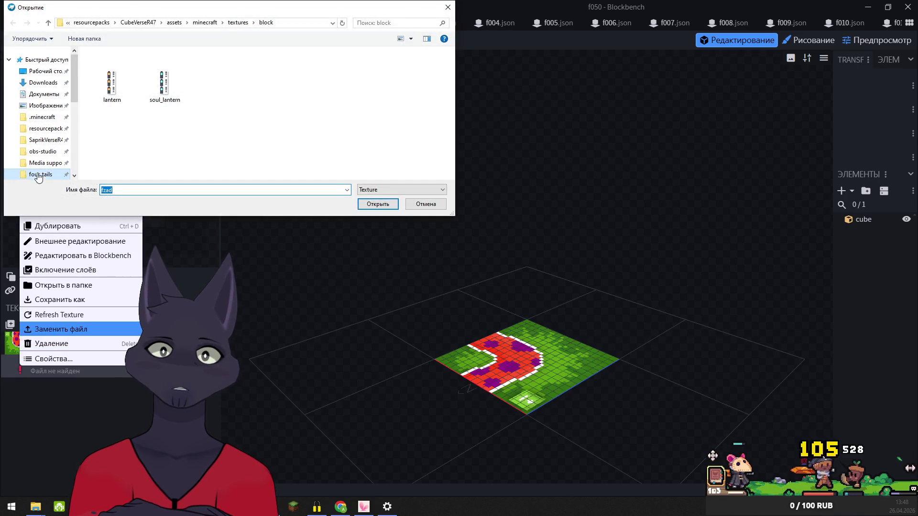
pyautogui.click(375, 205)
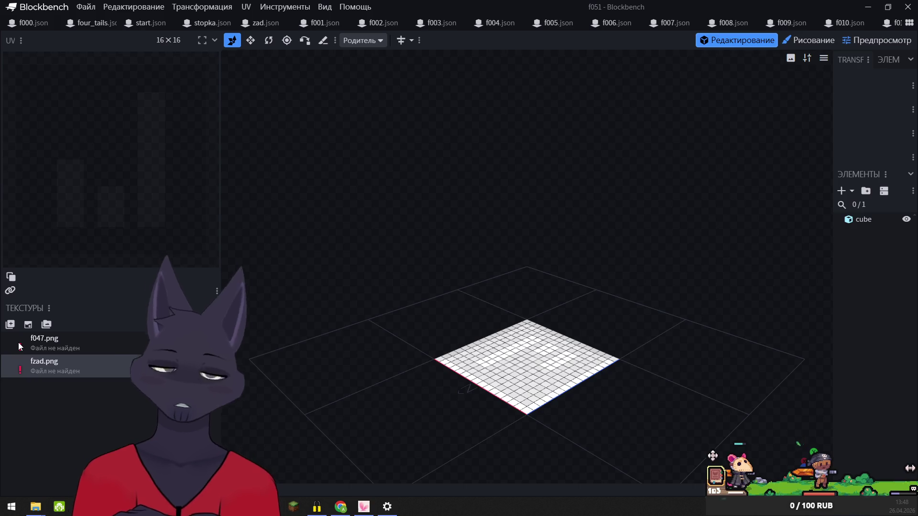
# Relink the next tile's missing f047 texture and its fzad texture
pyautogui.rightClick(18, 342)
pyautogui.click(48, 305)
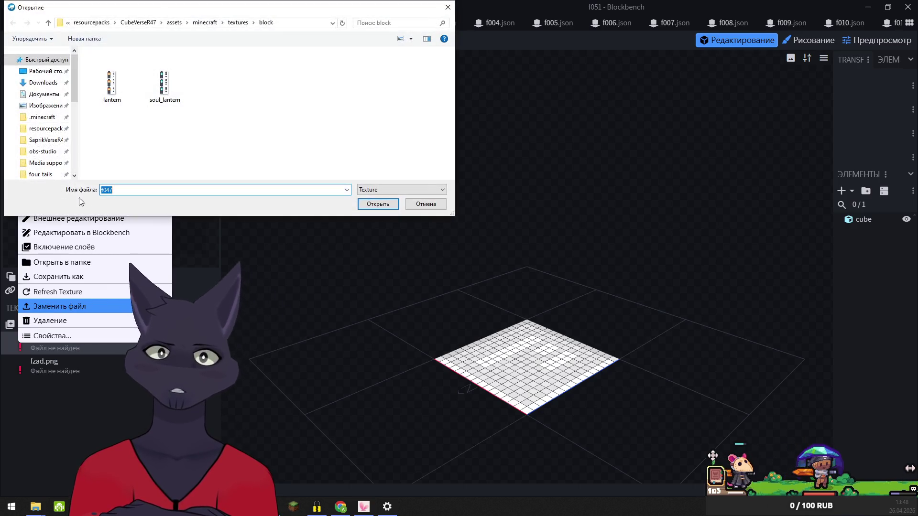
pyautogui.click(377, 205)
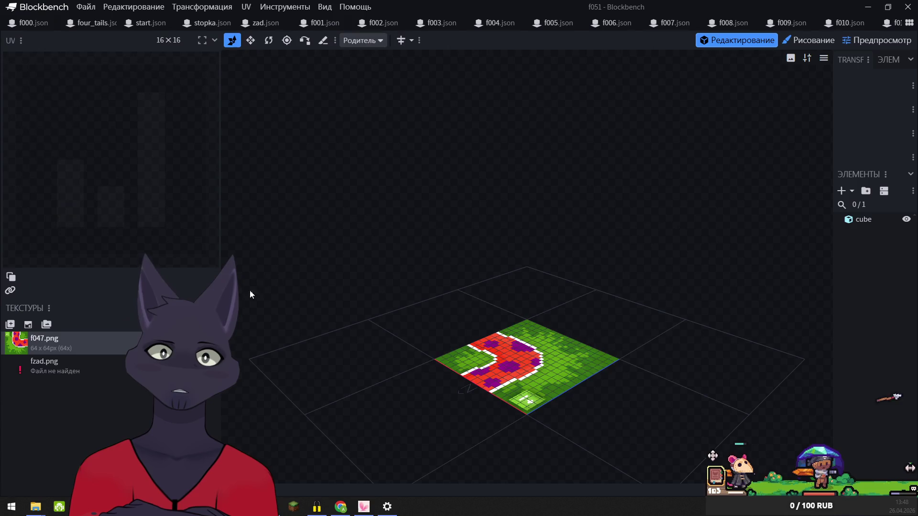
pyautogui.rightClick(31, 366)
pyautogui.click(59, 328)
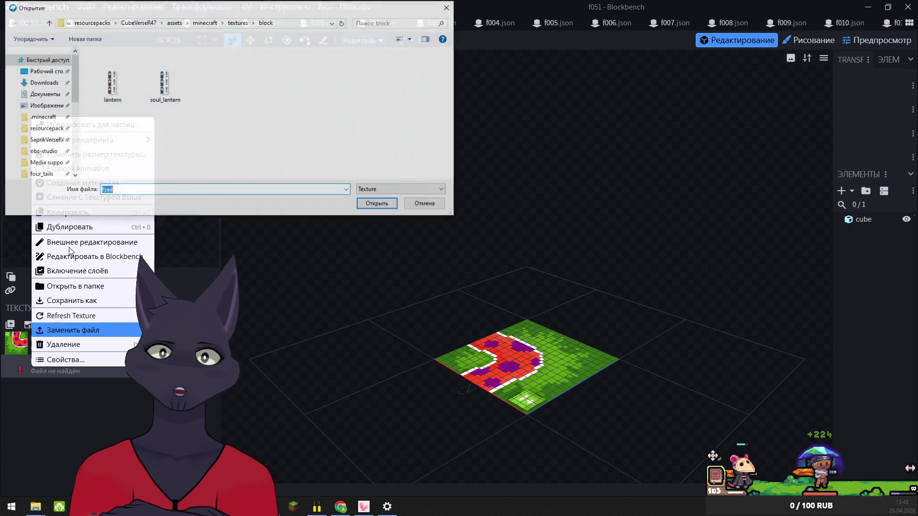
pyautogui.click(377, 203)
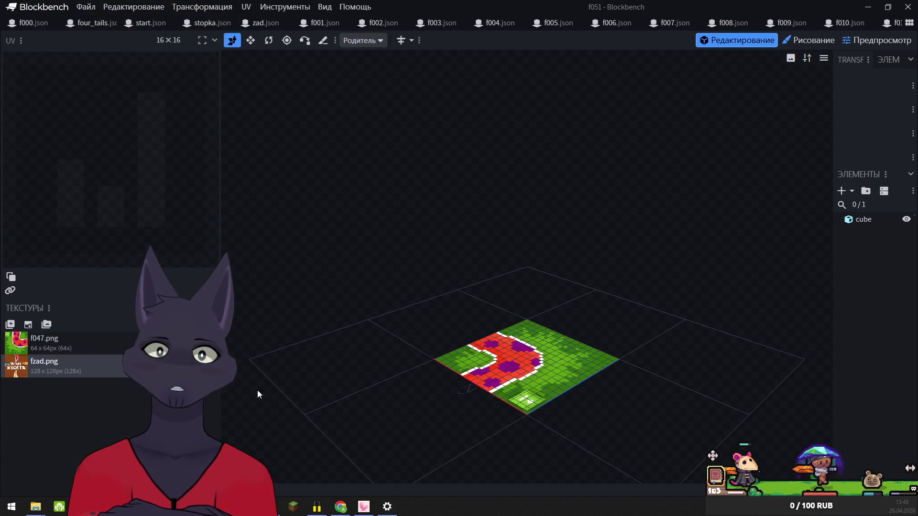
# Relink the missing f052 texture and fzad from four_tails
pyautogui.rightClick(22, 348)
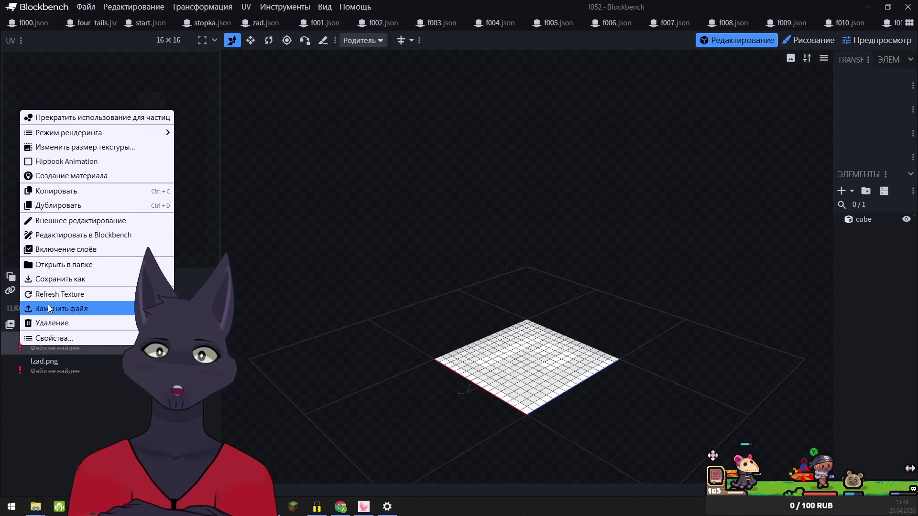
pyautogui.click(52, 308)
pyautogui.click(40, 174)
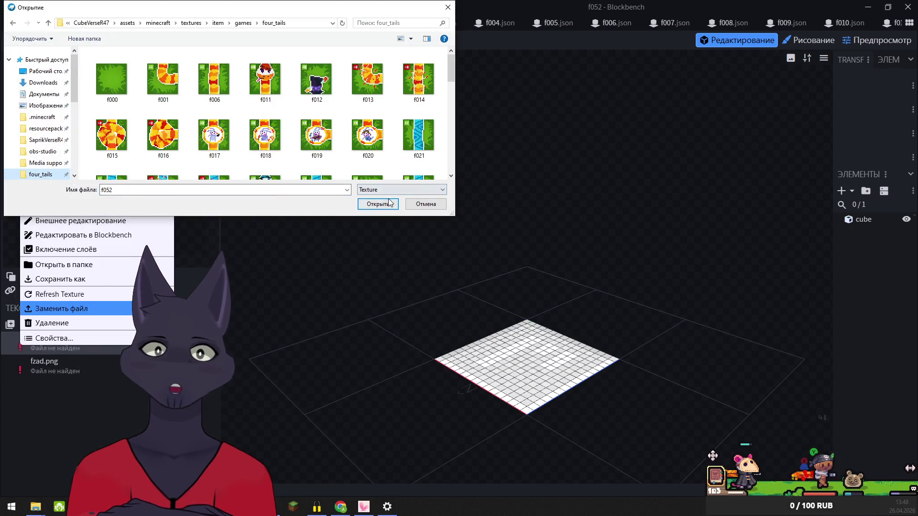
pyautogui.click(376, 204)
pyautogui.rightClick(27, 360)
pyautogui.click(50, 328)
pyautogui.click(40, 174)
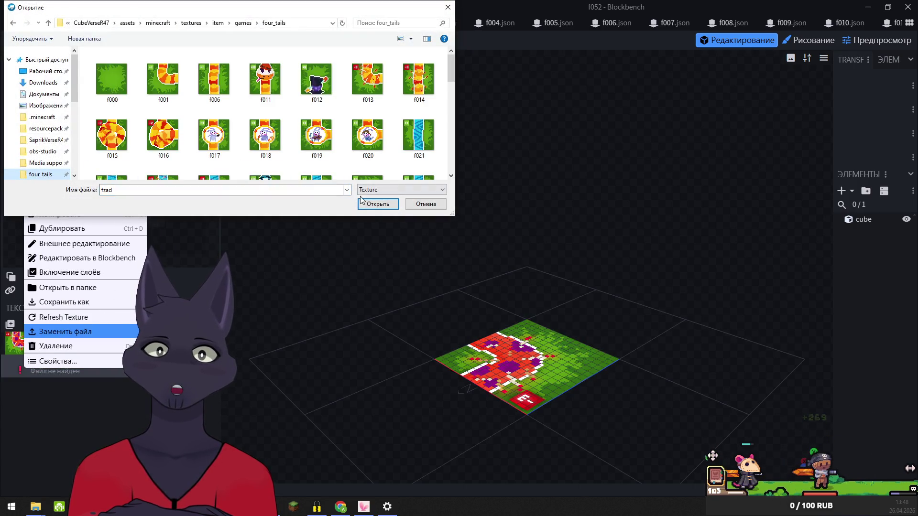
pyautogui.click(374, 209)
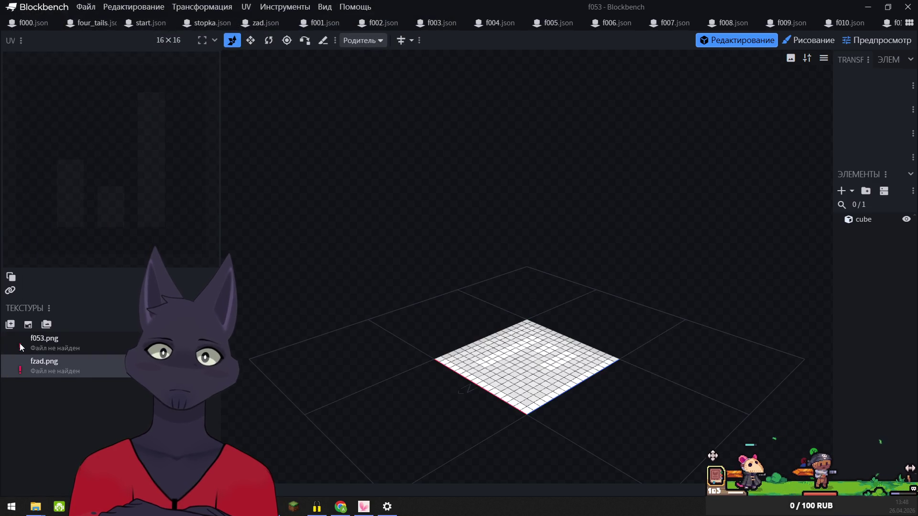
# Relink the missing f053 texture and fzad from four_tails
pyautogui.rightClick(19, 343)
pyautogui.click(50, 307)
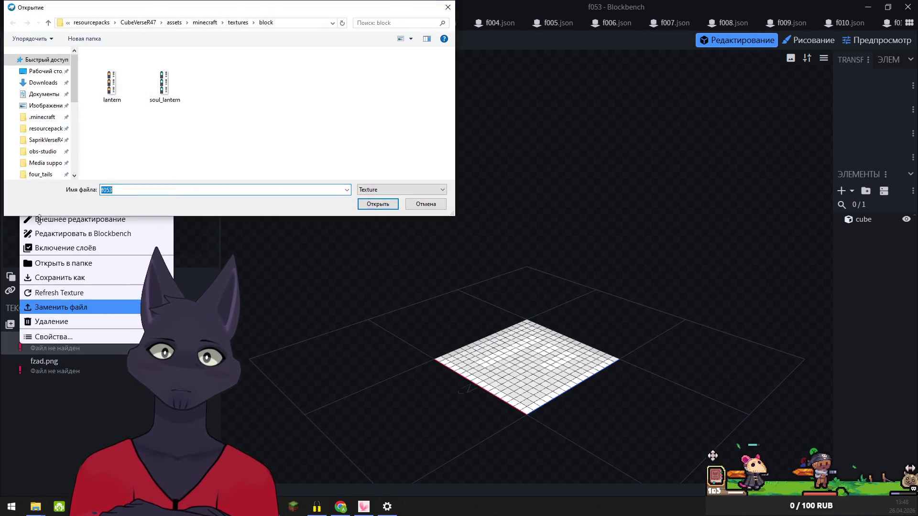
pyautogui.click(33, 175)
pyautogui.click(377, 203)
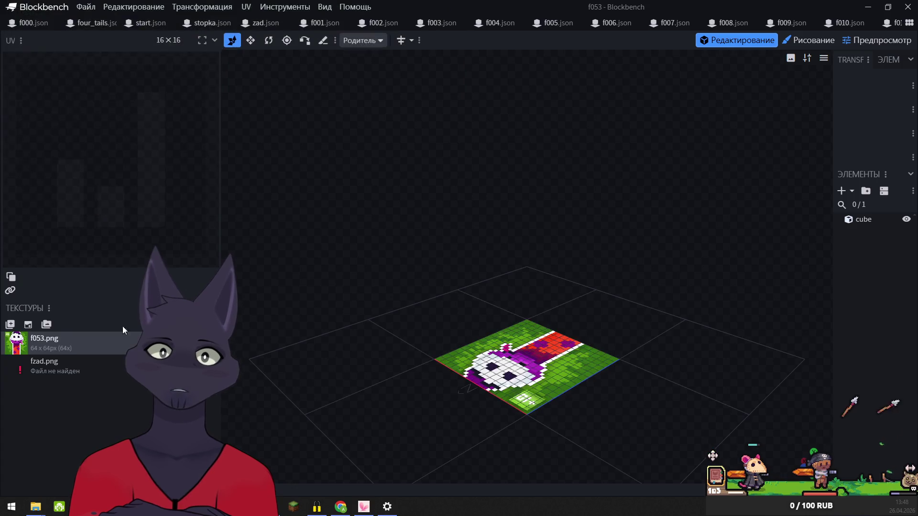
pyautogui.rightClick(24, 365)
pyautogui.click(50, 329)
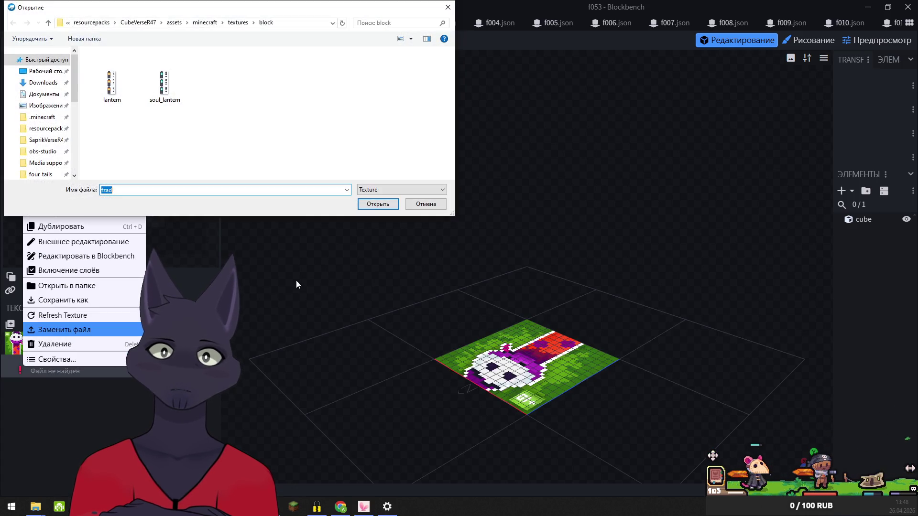
pyautogui.click(41, 175)
pyautogui.click(376, 204)
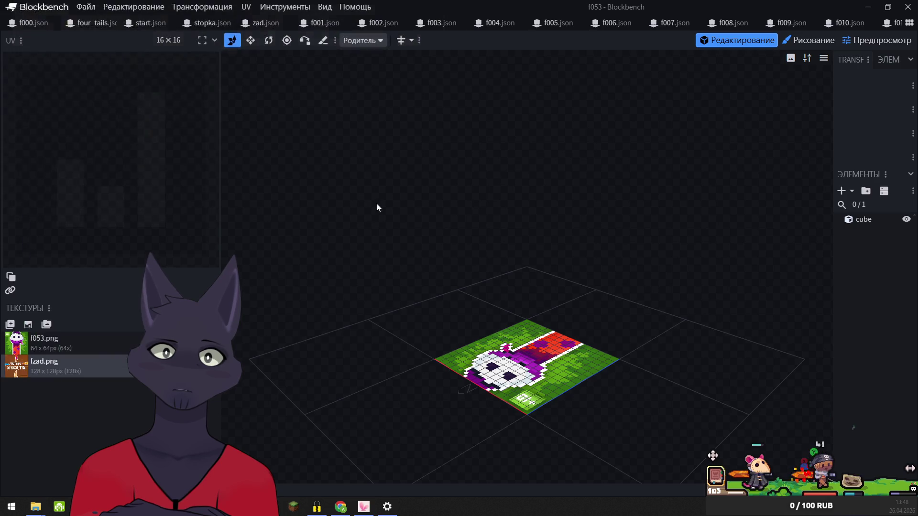
# On the f054 tile, relink f054 and fzad from four_tails
pyautogui.hotkey('ctrl', 'Tab')
pyautogui.rightClick(35, 339)
pyautogui.click(53, 305)
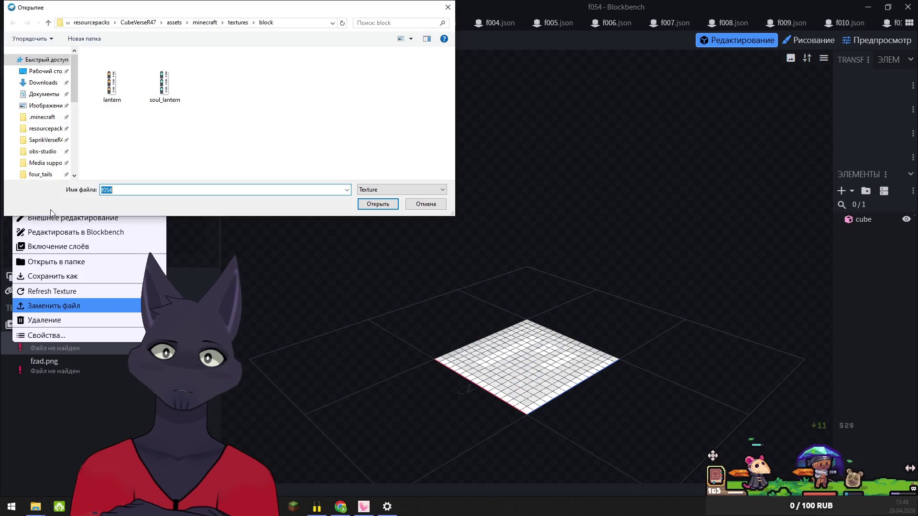
pyautogui.click(34, 177)
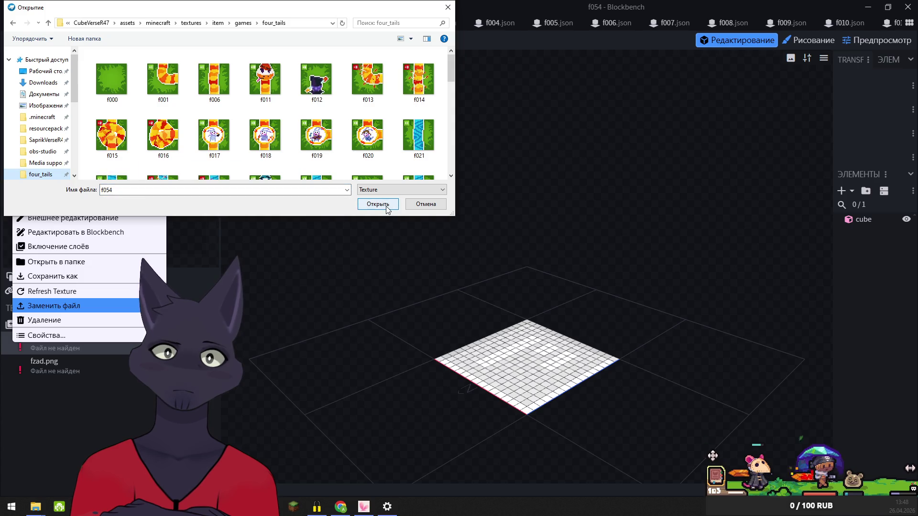
pyautogui.click(387, 208)
pyautogui.rightClick(14, 365)
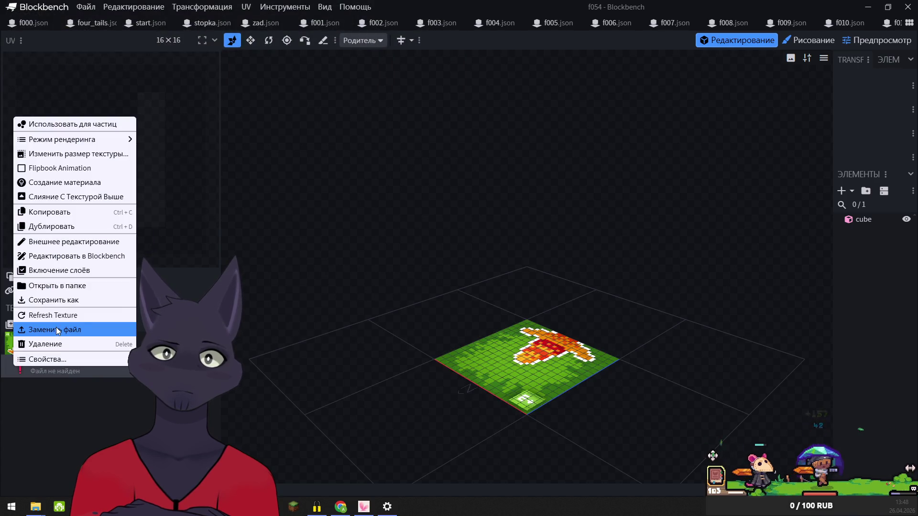
pyautogui.click(56, 329)
pyautogui.click(42, 177)
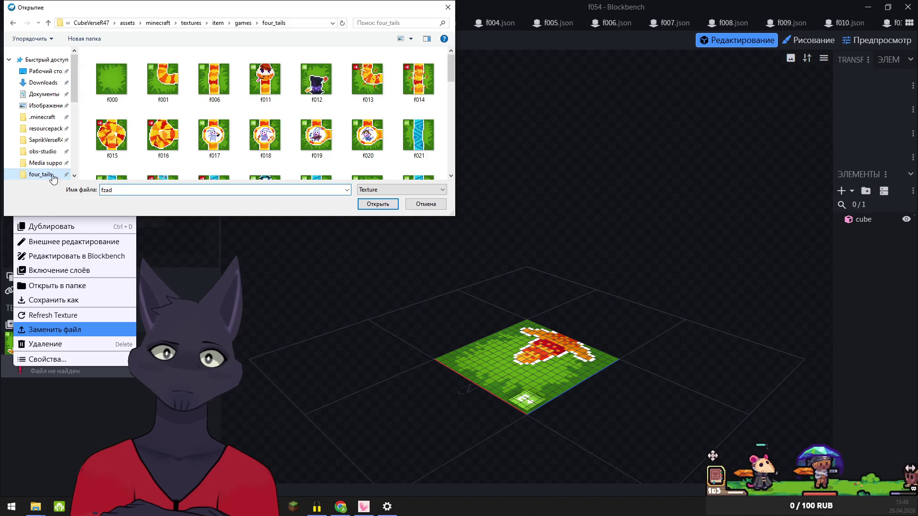
pyautogui.click(378, 204)
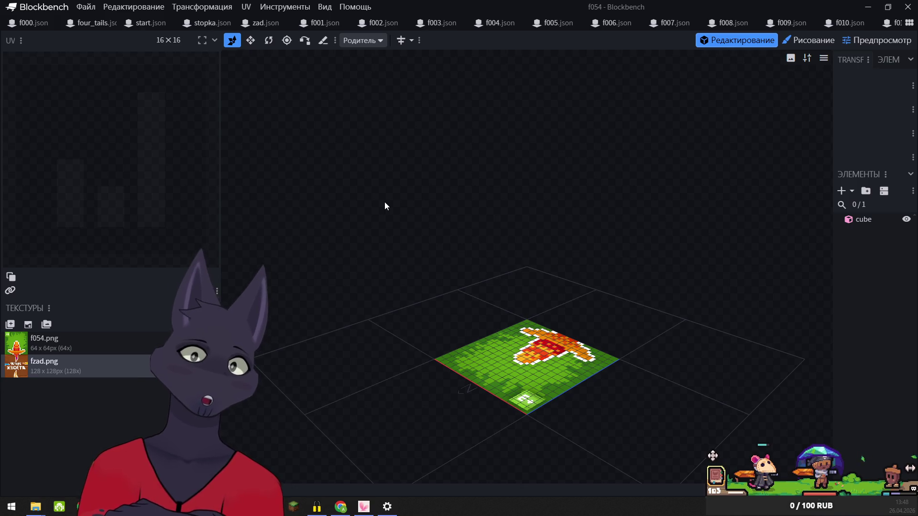
# On the f055 tile, relink f055 and fzad from four_tails
pyautogui.hotkey('ctrl', 'Tab')
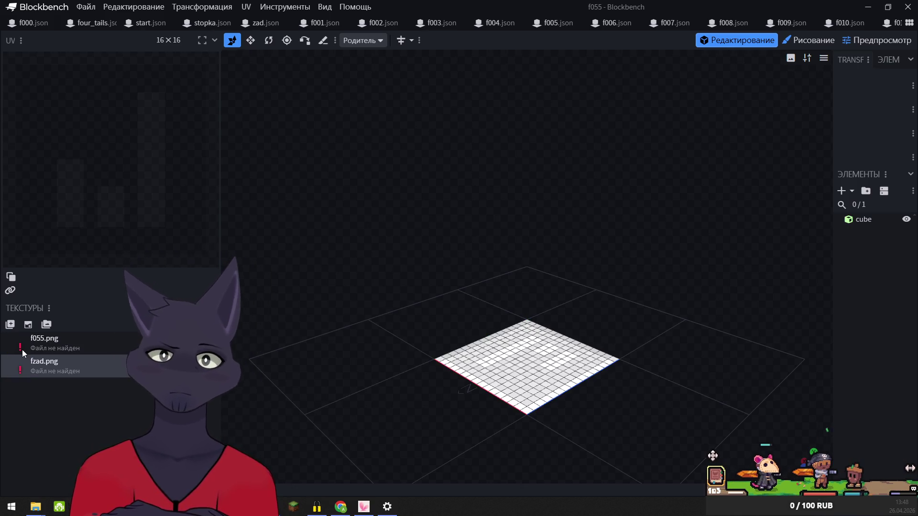
pyautogui.rightClick(19, 348)
pyautogui.click(65, 306)
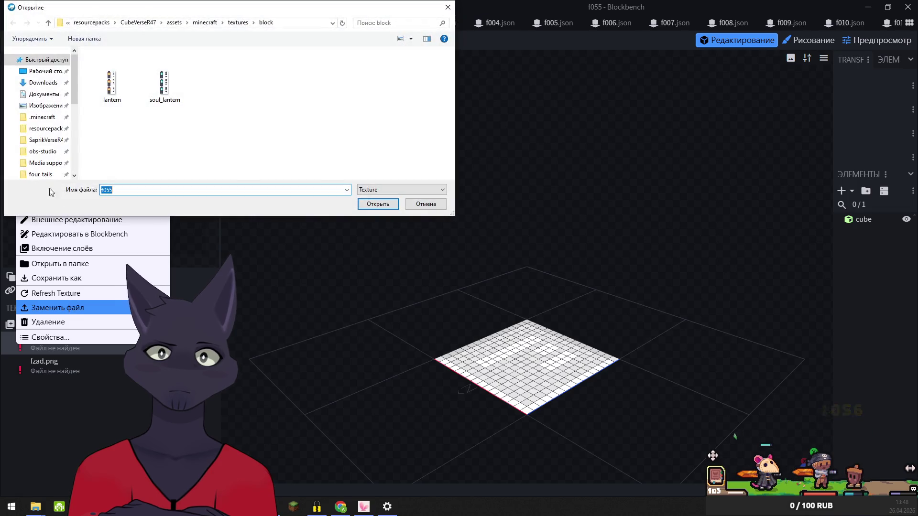
pyautogui.click(40, 174)
pyautogui.click(377, 205)
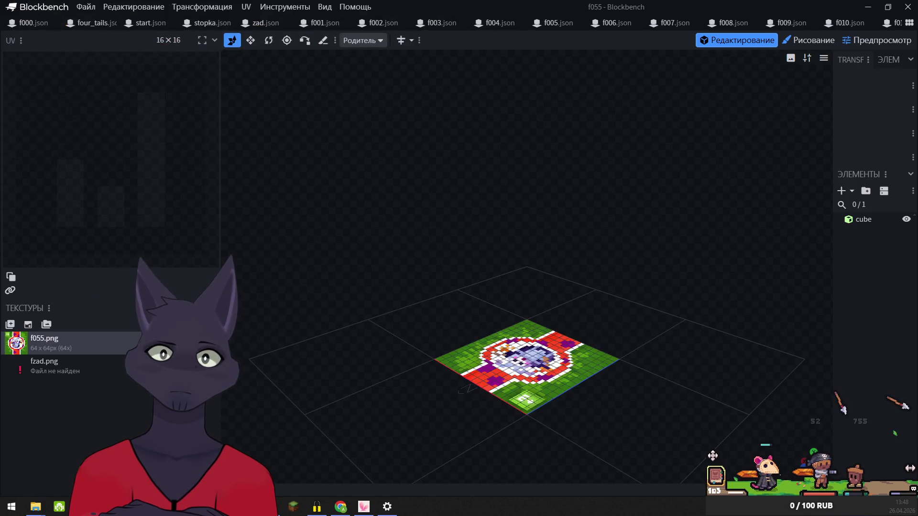
pyautogui.rightClick(17, 372)
pyautogui.click(49, 335)
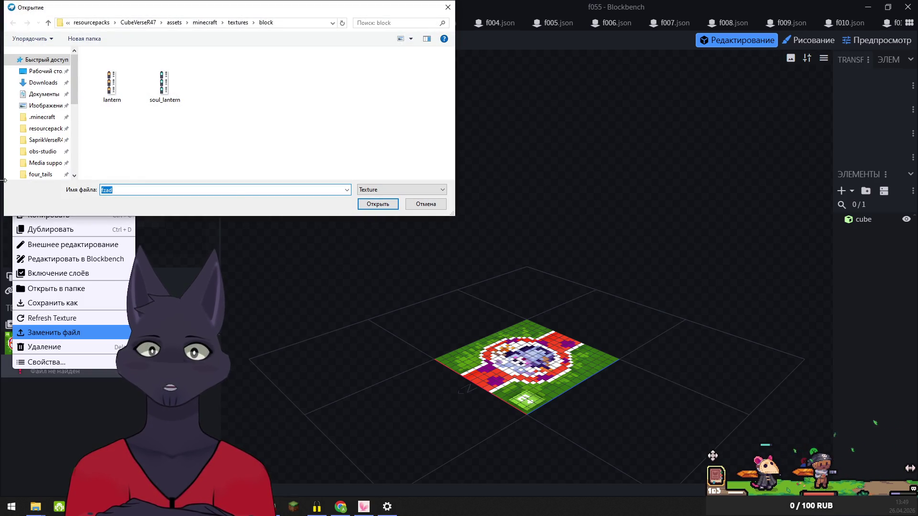
pyautogui.click(40, 174)
pyautogui.click(378, 204)
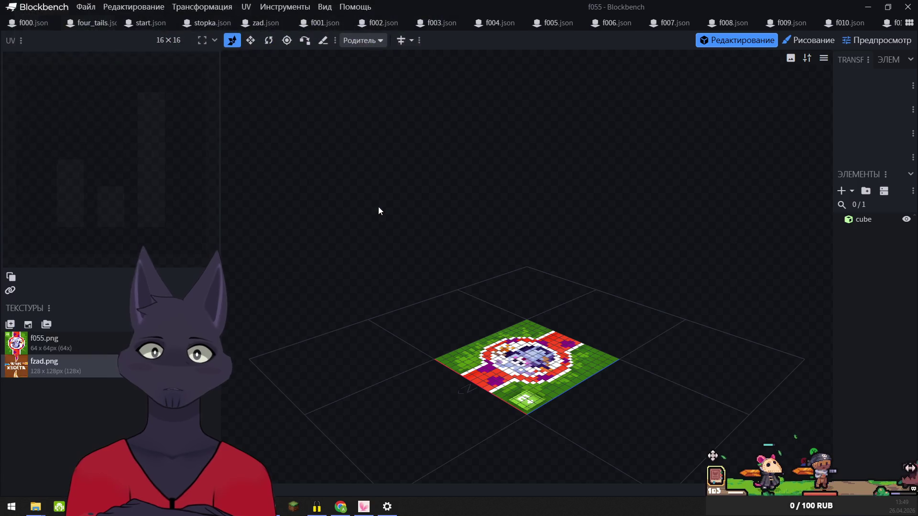
# Relink the missing f056 texture from four_tails and dismiss the fzad file picker
pyautogui.rightClick(21, 348)
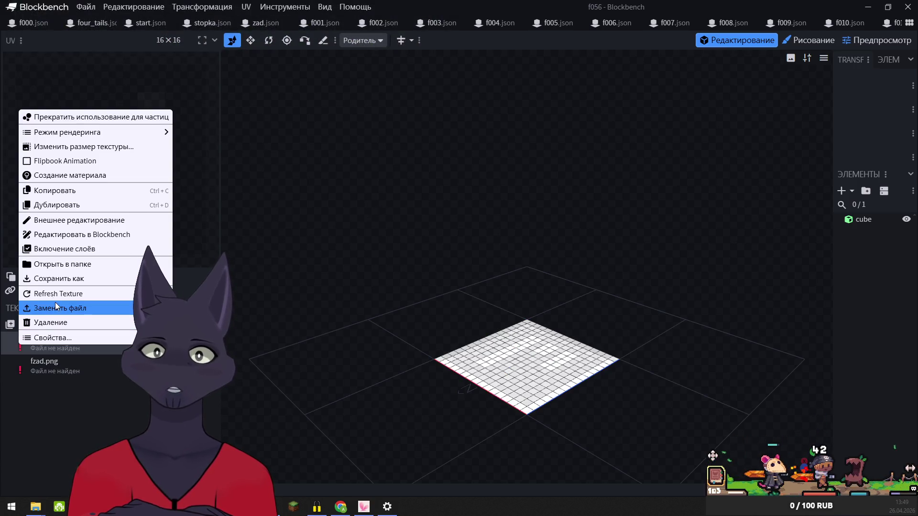
pyautogui.click(56, 307)
pyautogui.click(41, 174)
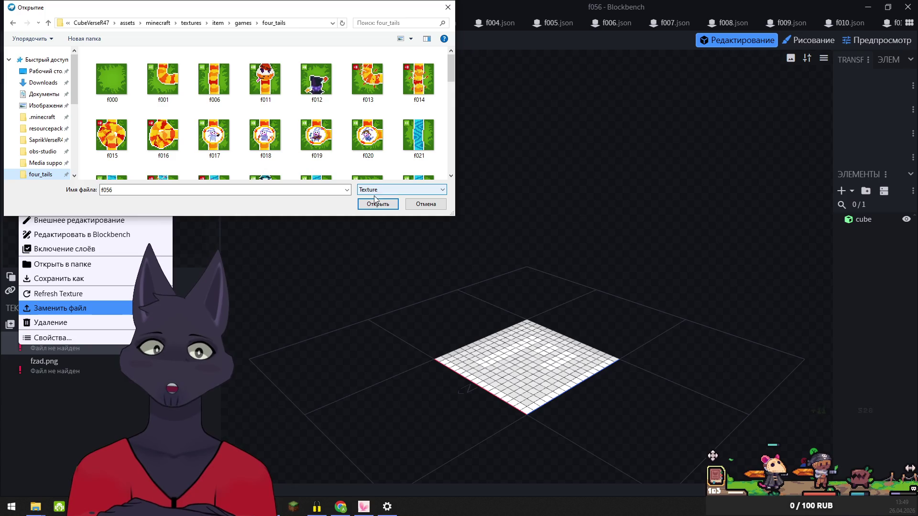
pyautogui.click(374, 205)
pyautogui.rightClick(21, 365)
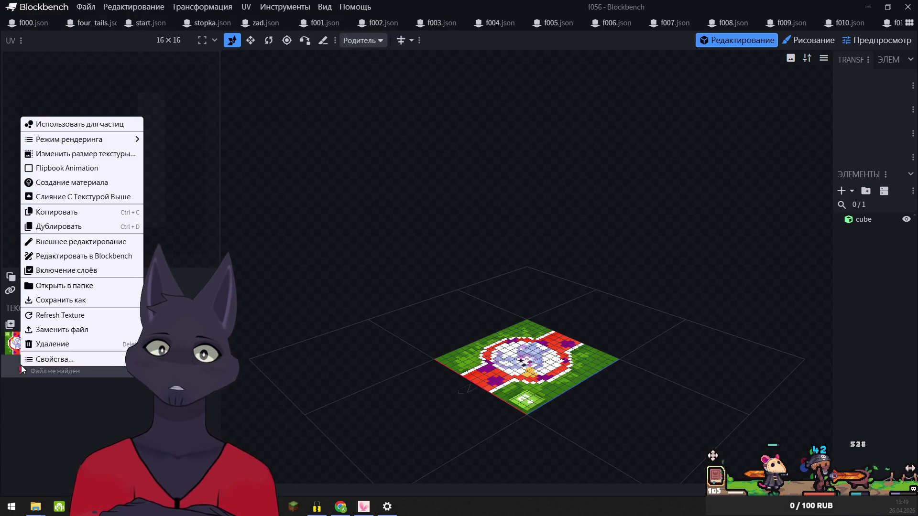
pyautogui.click(46, 333)
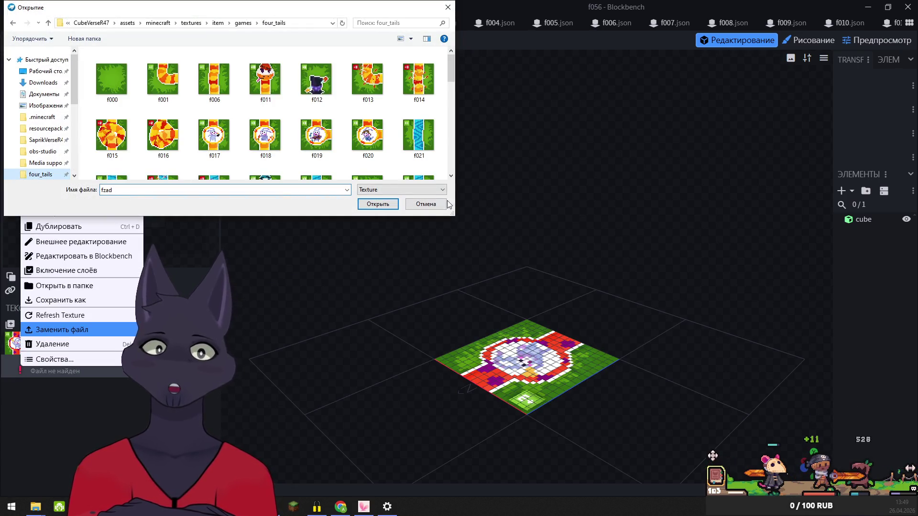
pyautogui.click(425, 204)
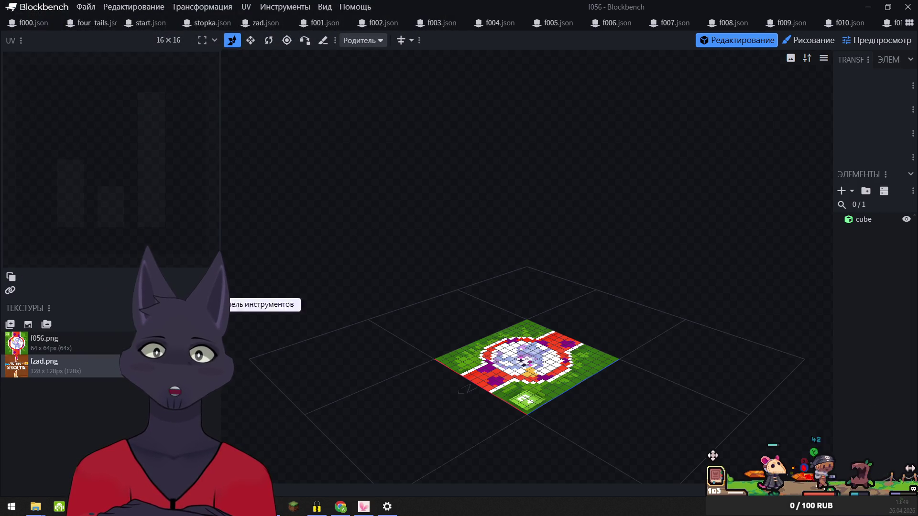
# Relink the missing f057 texture and fzad from four_tails
pyautogui.rightClick(22, 340)
pyautogui.click(53, 303)
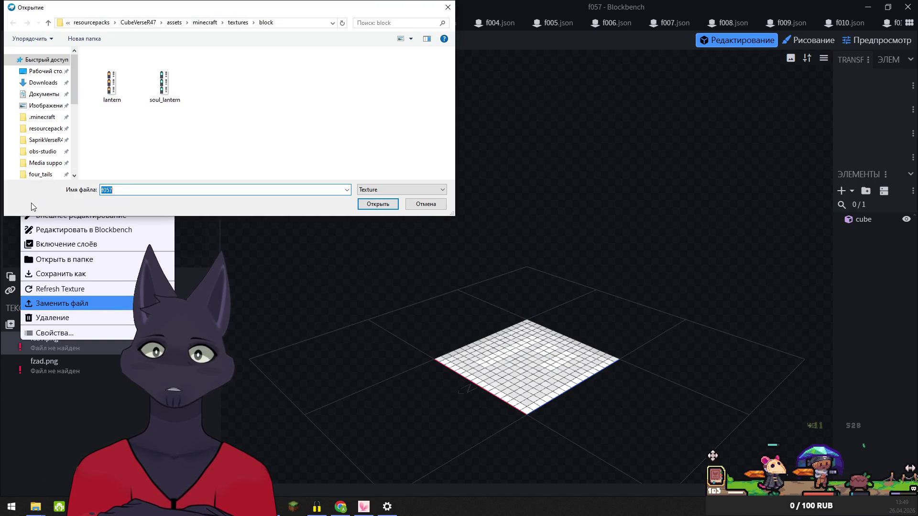
pyautogui.click(40, 177)
pyautogui.click(387, 205)
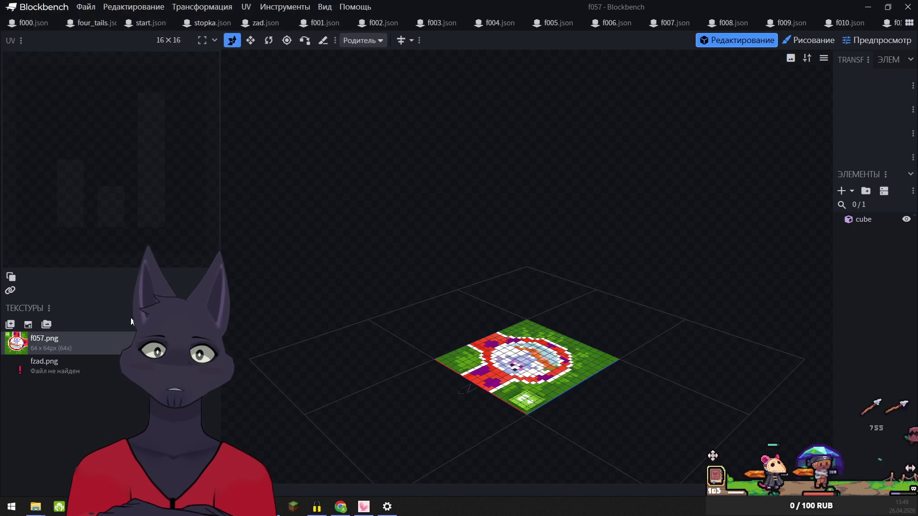
pyautogui.rightClick(28, 355)
pyautogui.click(82, 322)
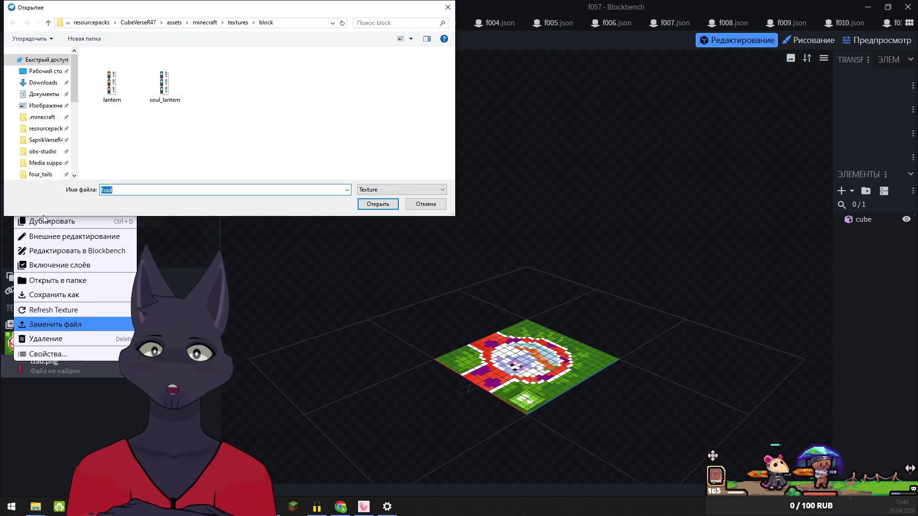
pyautogui.click(38, 175)
pyautogui.click(378, 204)
# On the f058 tile, relink f058 and fzad, then move to the f059 tile
pyautogui.hotkey('ctrl', 'Tab')
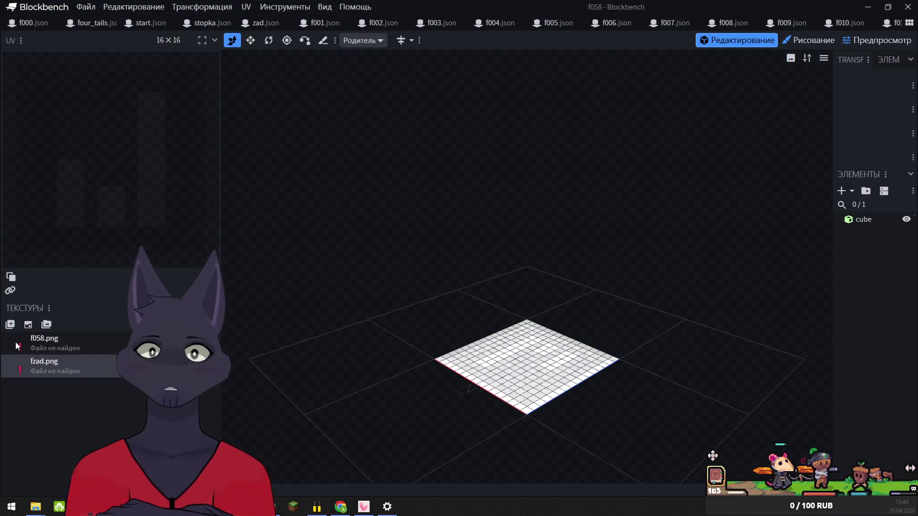
pyautogui.rightClick(26, 338)
pyautogui.click(48, 308)
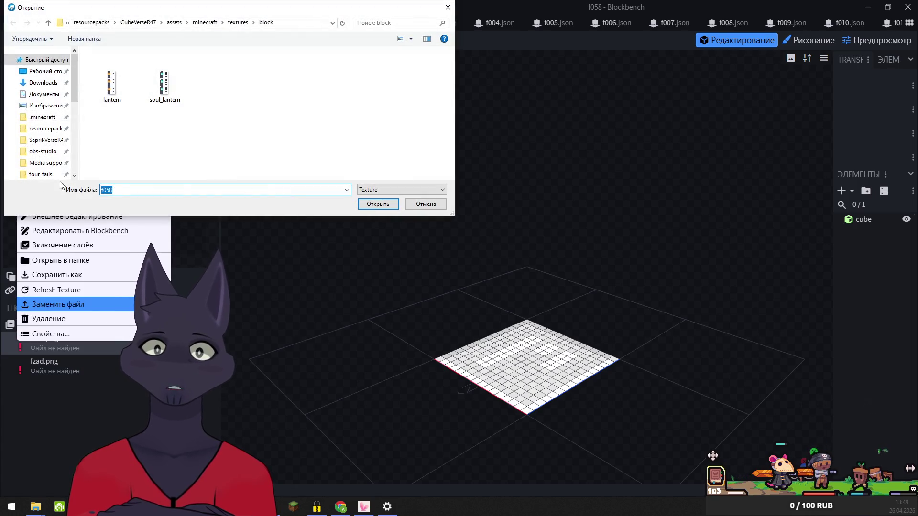
pyautogui.click(40, 175)
pyautogui.click(371, 204)
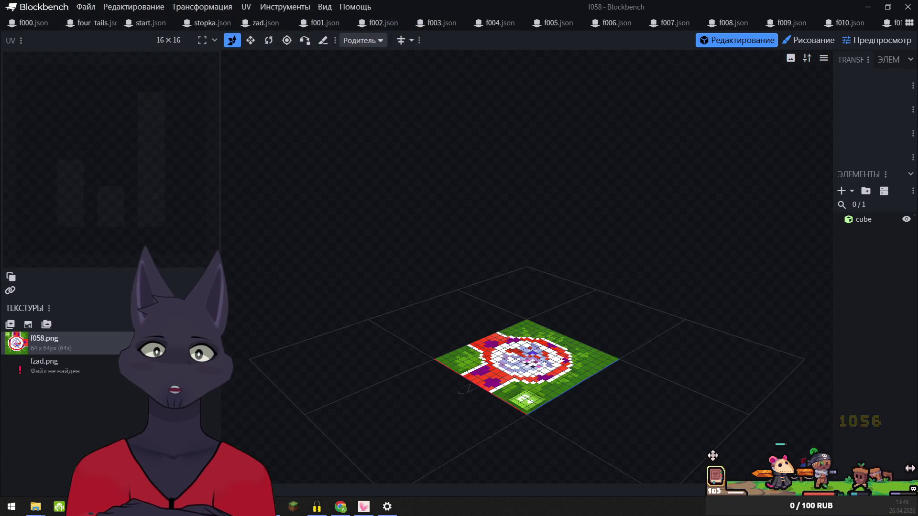
pyautogui.rightClick(22, 369)
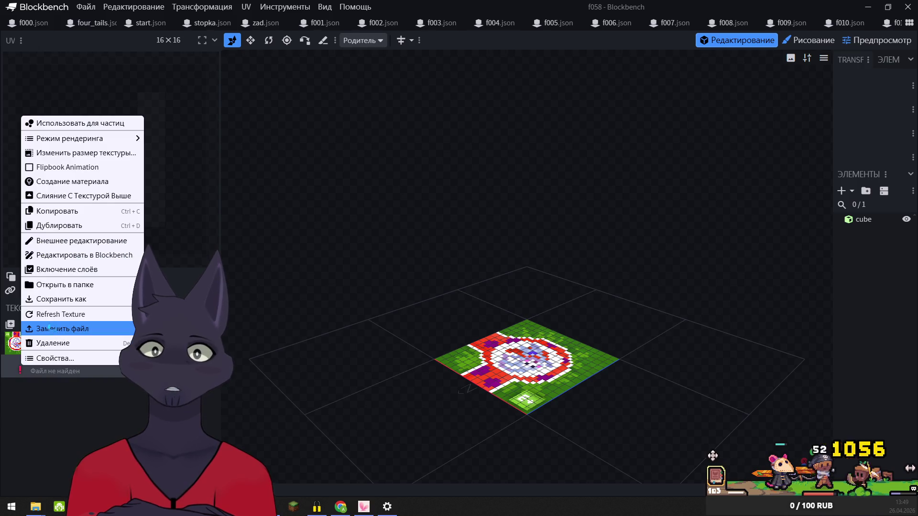
pyautogui.click(52, 328)
pyautogui.click(46, 175)
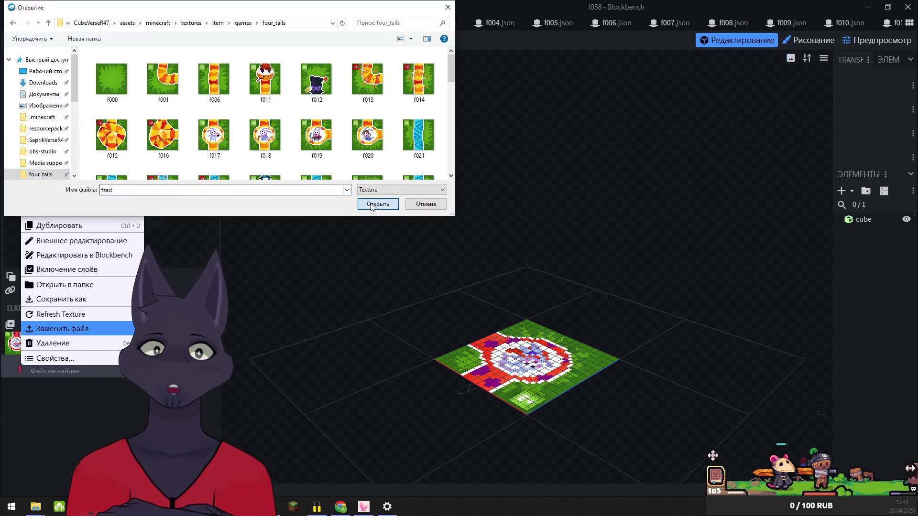
pyautogui.click(378, 204)
pyautogui.hotkey('ctrl', 'Tab')
pyautogui.rightClick(19, 342)
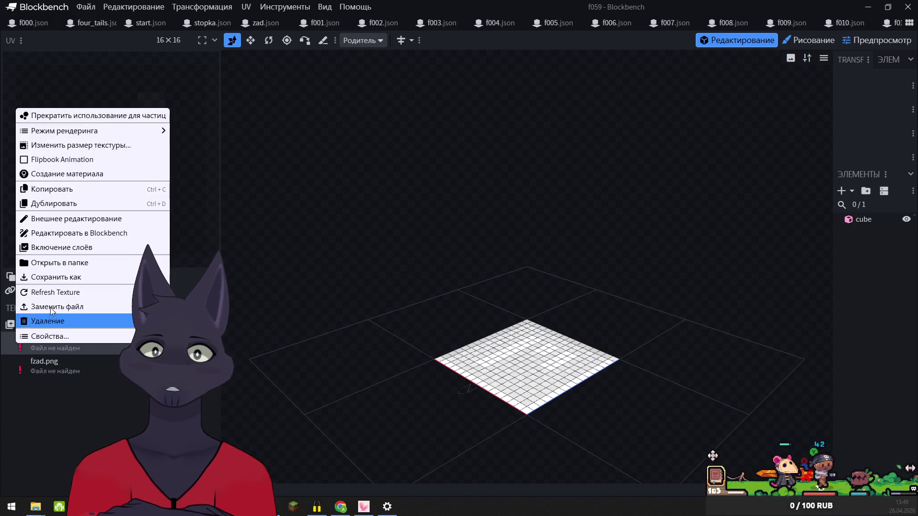
# Relink the f059 tile to f059 and fzad from four_tails
pyautogui.click(57, 307)
pyautogui.click(40, 173)
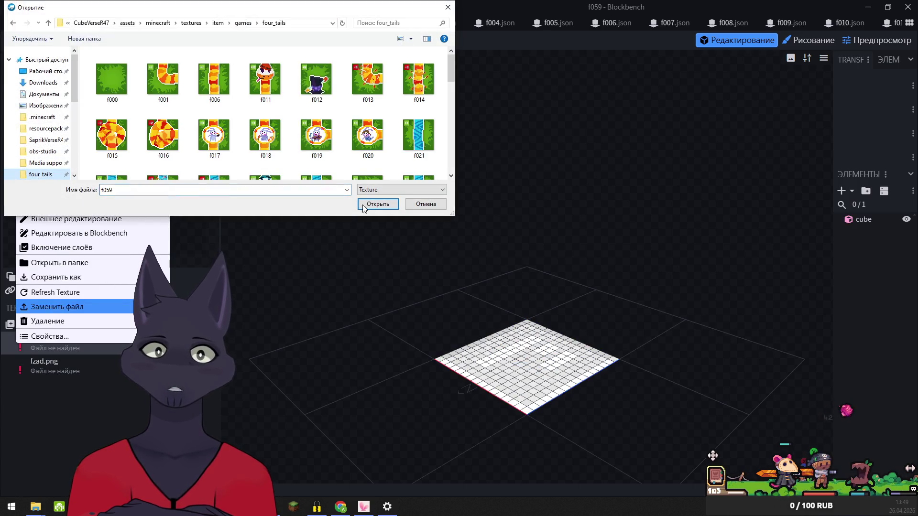
pyautogui.click(364, 204)
pyautogui.rightClick(20, 362)
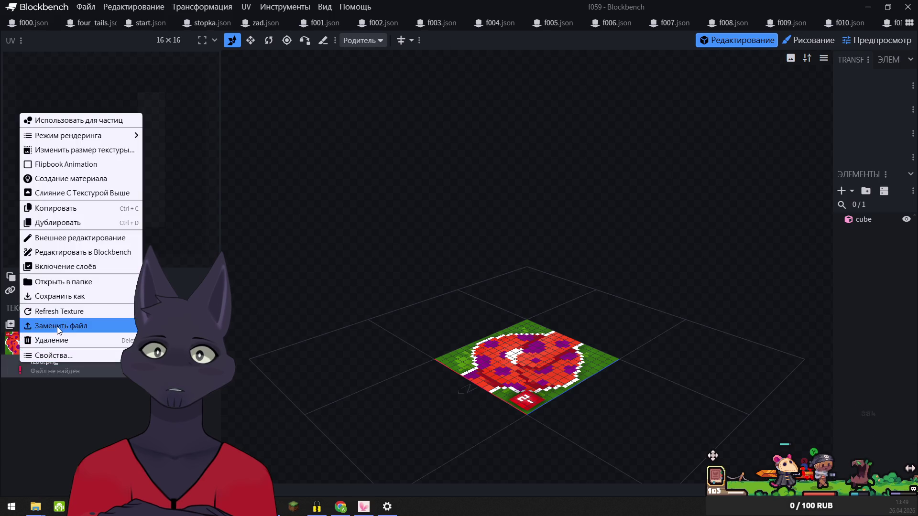
pyautogui.click(56, 326)
pyautogui.click(41, 174)
pyautogui.click(377, 206)
# Relink the f060 tile to f060 and fzad from four_tails
pyautogui.rightClick(19, 340)
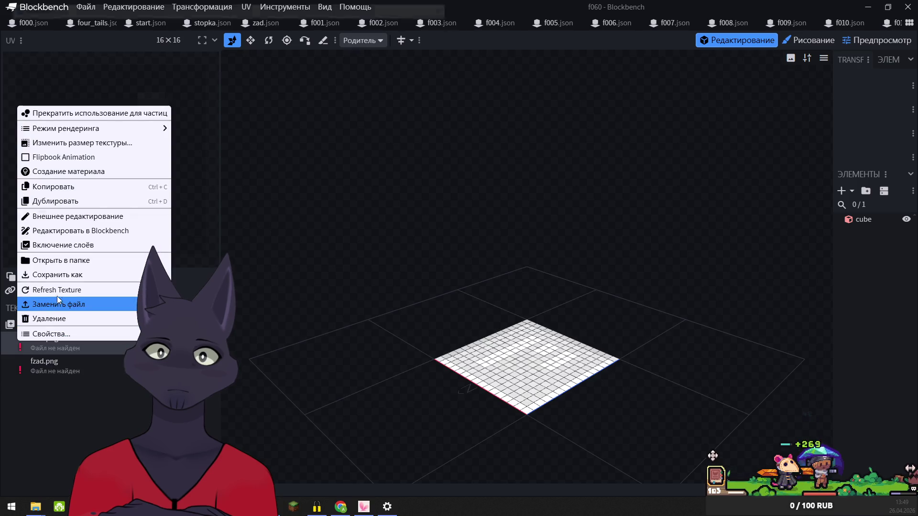
pyautogui.click(57, 302)
pyautogui.click(56, 177)
pyautogui.click(388, 209)
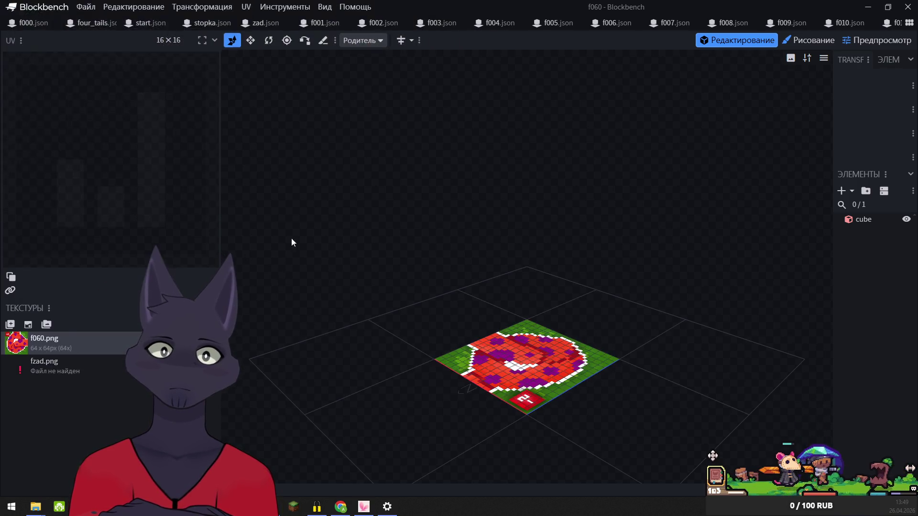
pyautogui.rightClick(19, 366)
pyautogui.click(47, 331)
pyautogui.click(56, 177)
pyautogui.click(376, 206)
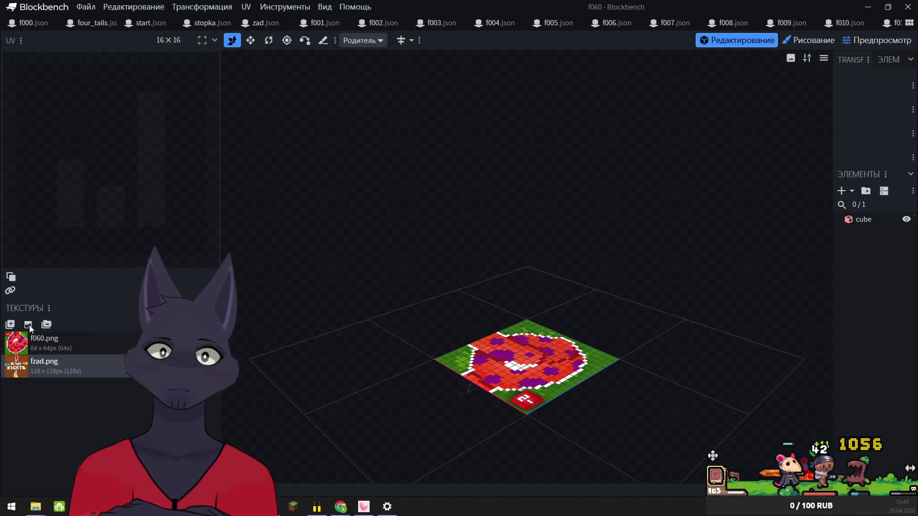
# On the f061 tile, relink f061 and fzad from four_tails
pyautogui.hotkey('ctrl', 'Tab')
pyautogui.rightClick(19, 342)
pyautogui.click(57, 302)
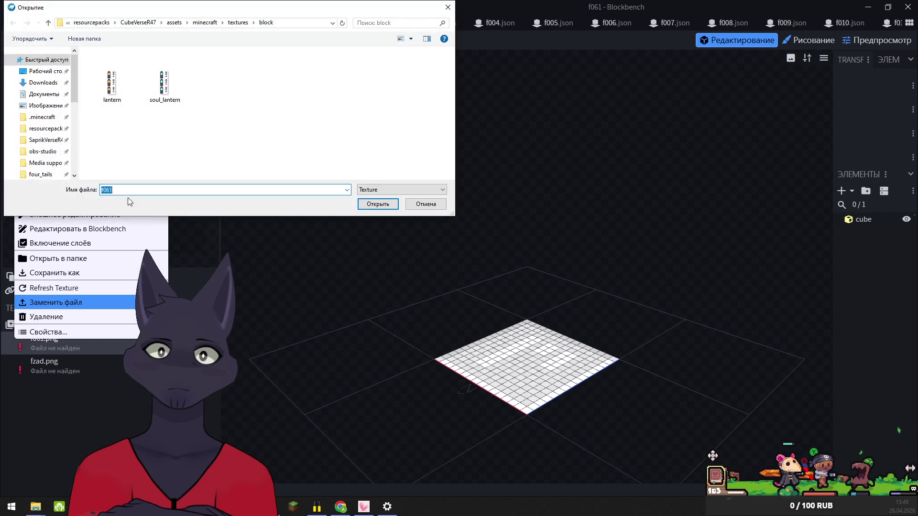
pyautogui.click(43, 175)
pyautogui.click(378, 204)
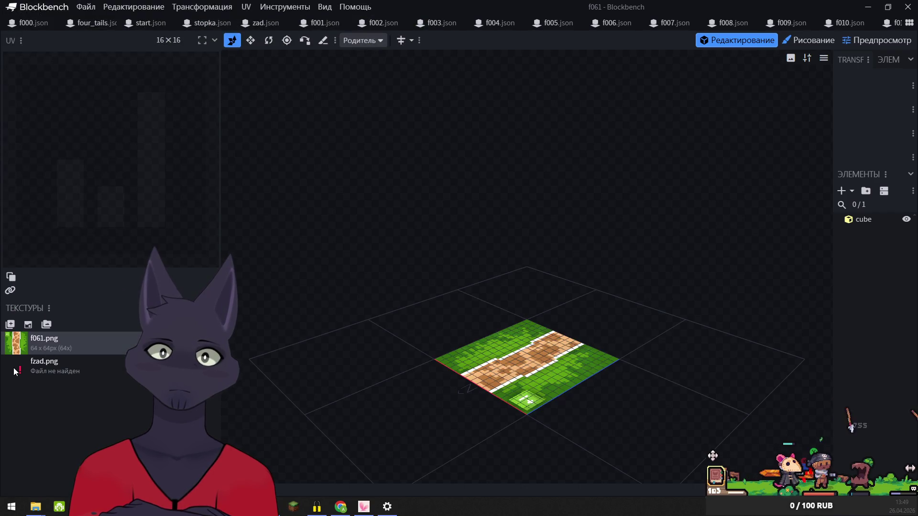
pyautogui.rightClick(14, 368)
pyautogui.click(53, 333)
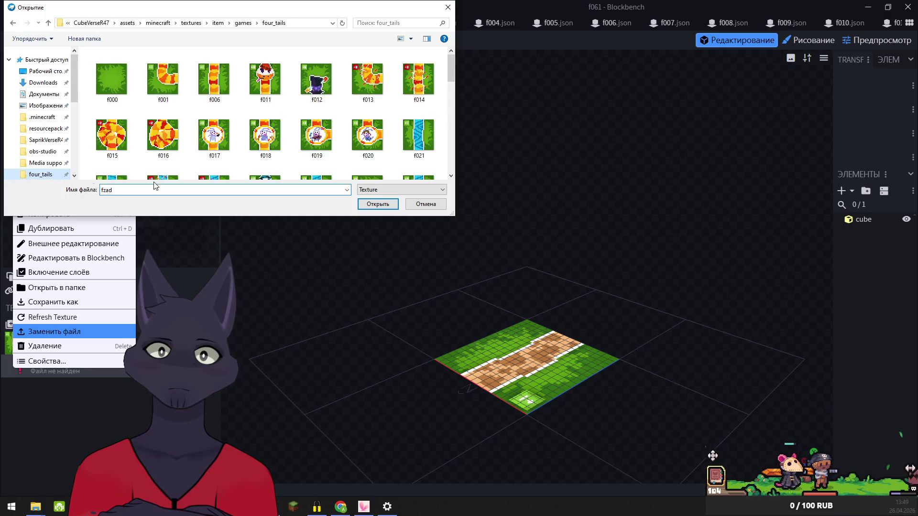
pyautogui.click(377, 208)
# Give the f062 tile the f061 texture plus fzad, then bring Chrome forward
pyautogui.hotkey('ctrl', 'Tab')
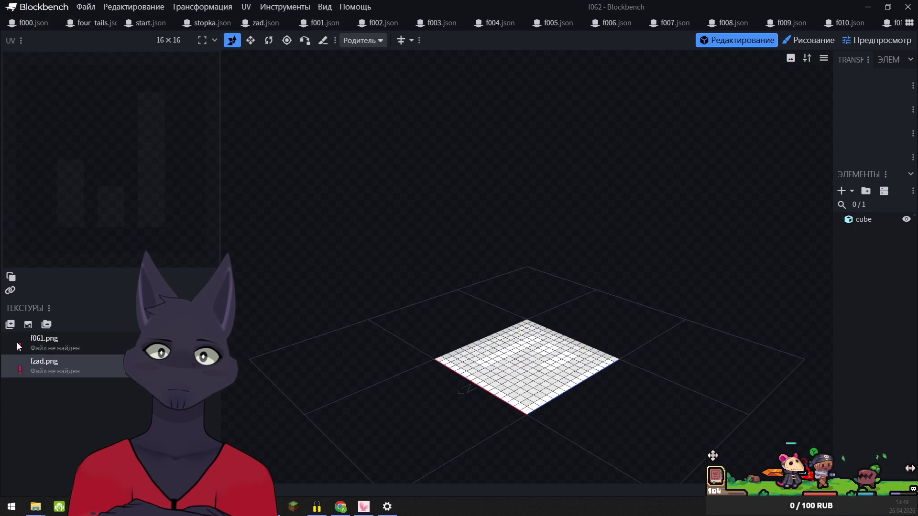
pyautogui.rightClick(19, 342)
pyautogui.click(53, 306)
pyautogui.click(46, 175)
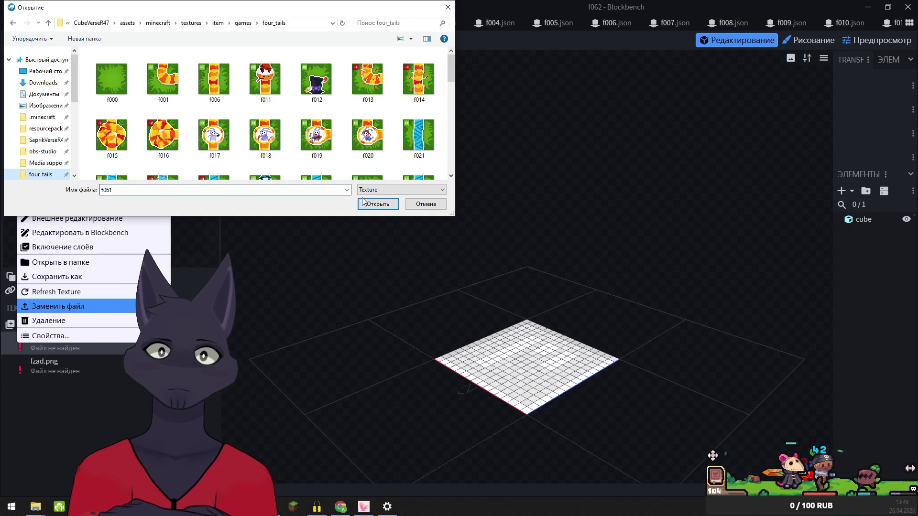
pyautogui.click(377, 203)
pyautogui.rightClick(17, 369)
pyautogui.click(59, 334)
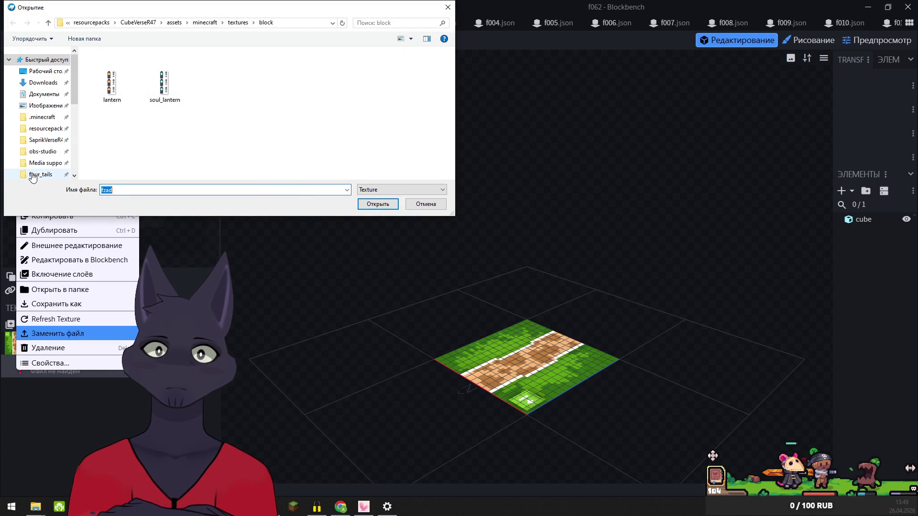
pyautogui.click(33, 174)
pyautogui.click(378, 209)
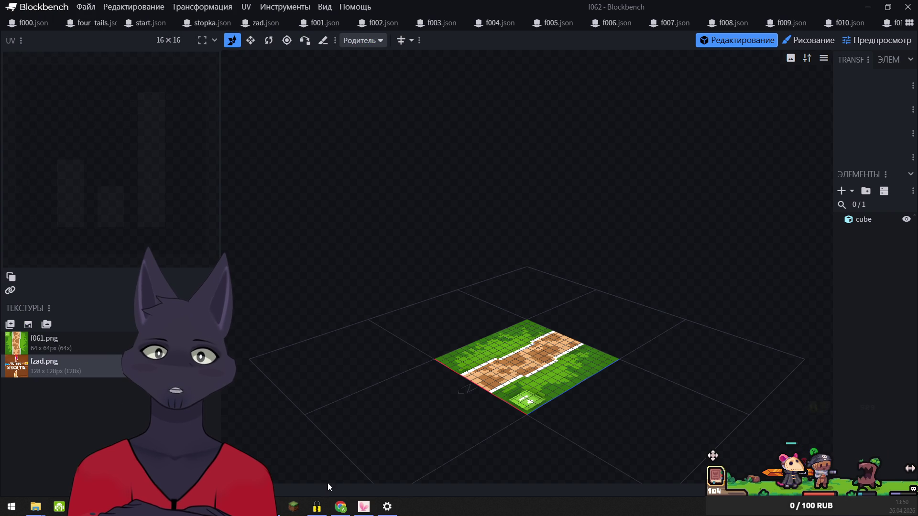
pyautogui.click(340, 507)
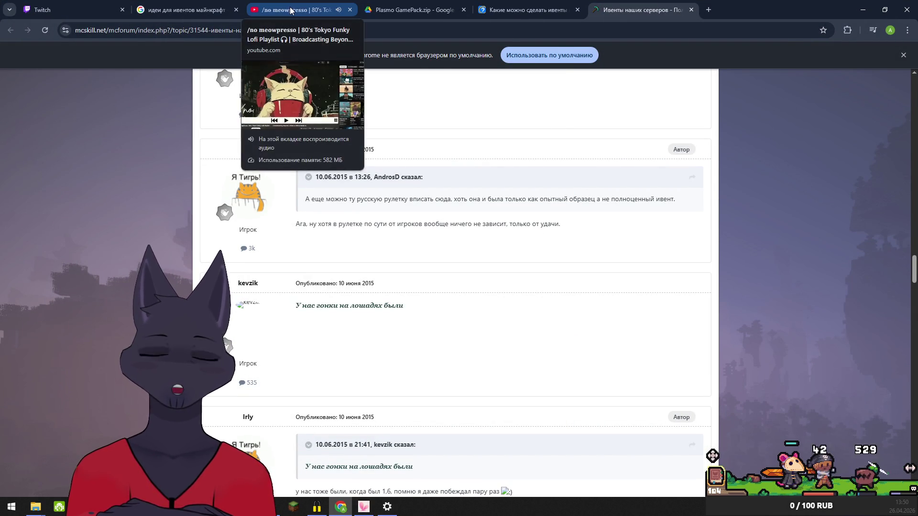
# Check the lofi music tab's media controls and glance at the menu's recent history
pyautogui.click(289, 10)
pyautogui.click(873, 30)
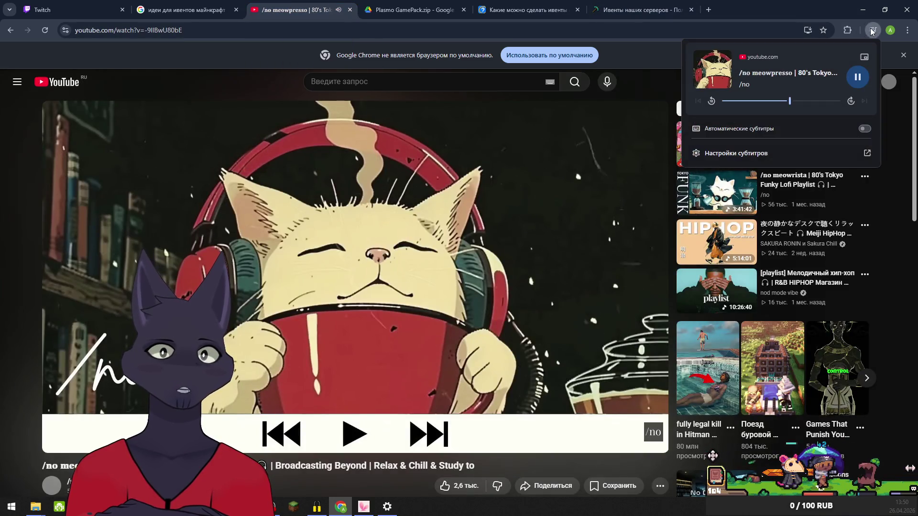
pyautogui.click(859, 10)
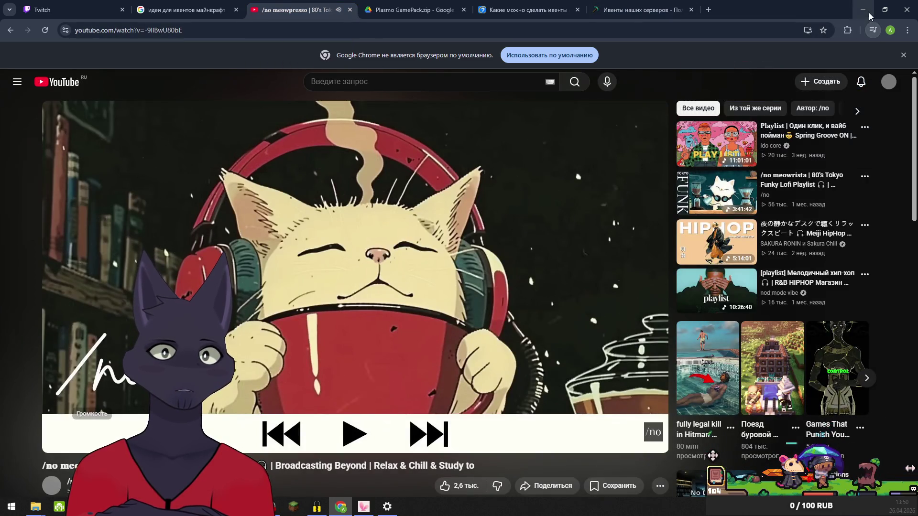
pyautogui.click(908, 32)
pyautogui.moveTo(746, 159)
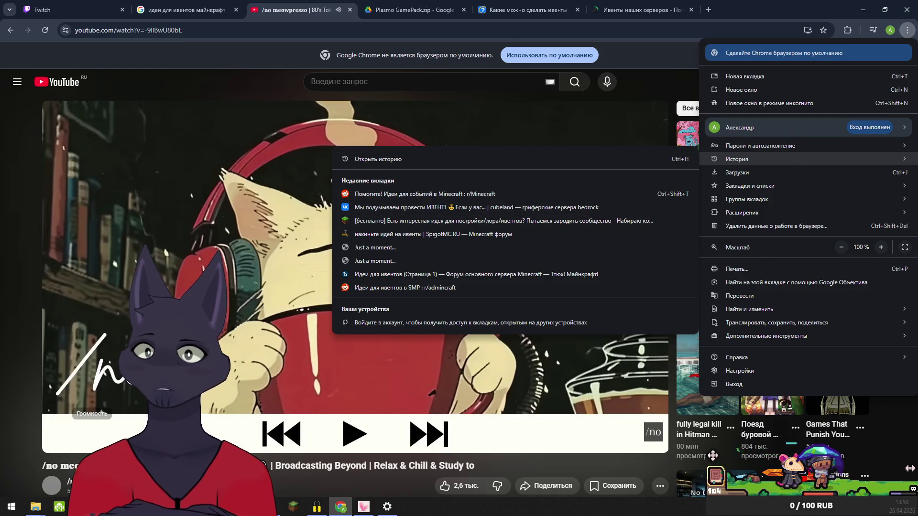
pyautogui.hotkey('alt', 'Tab')
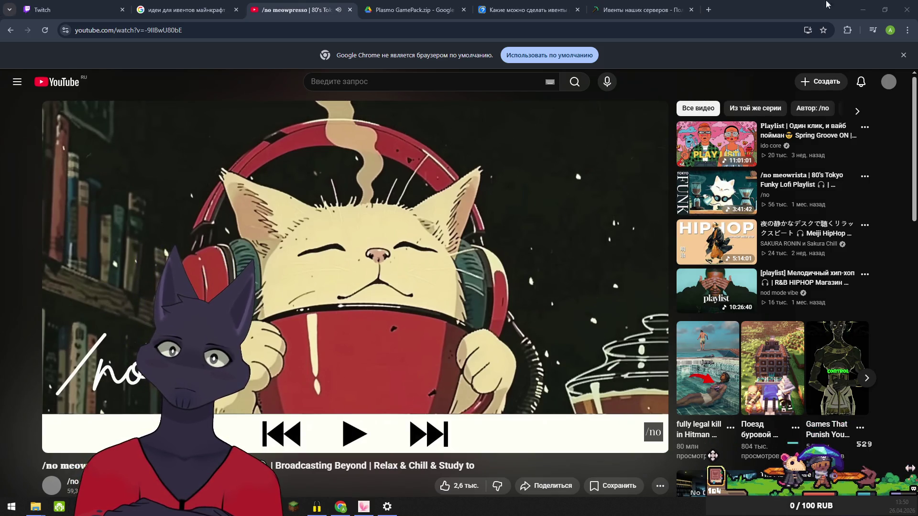
# From the full history page, reopen the Minecraft board-games video
pyautogui.click(909, 31)
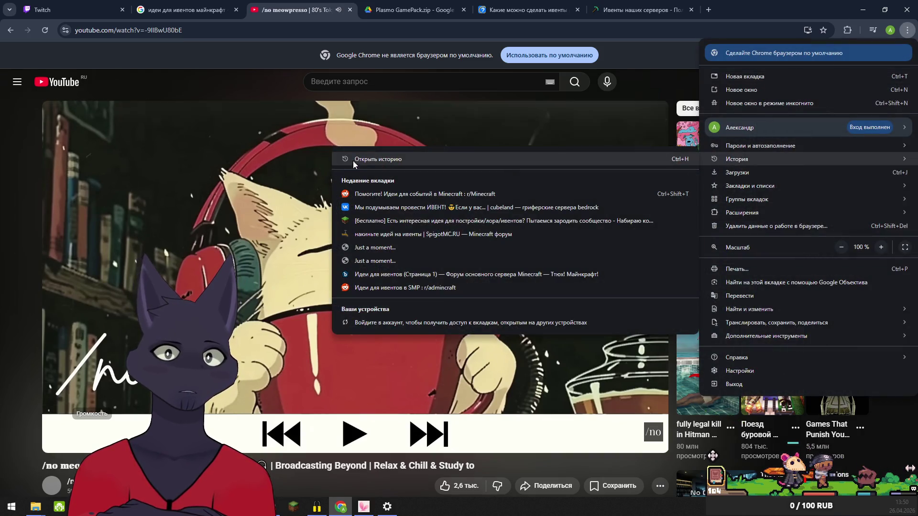
pyautogui.click(359, 160)
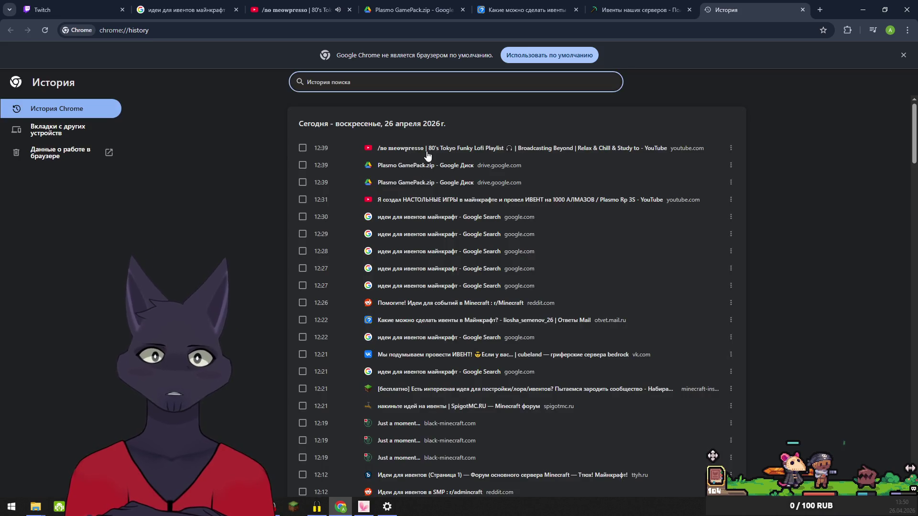
pyautogui.click(481, 200)
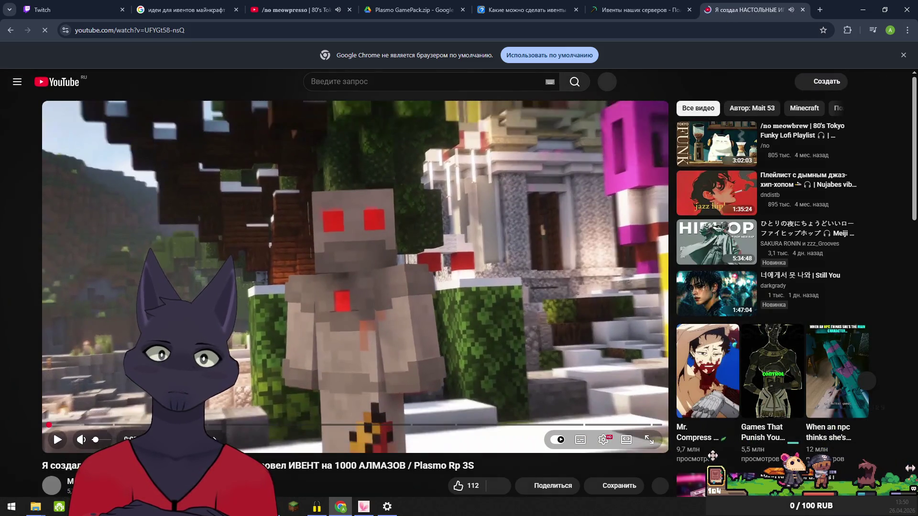
# Expand the video description, try the failing server link, then right-click the selected 'Plasmo Rp' title text
pyautogui.scroll(-3, 62, 494)
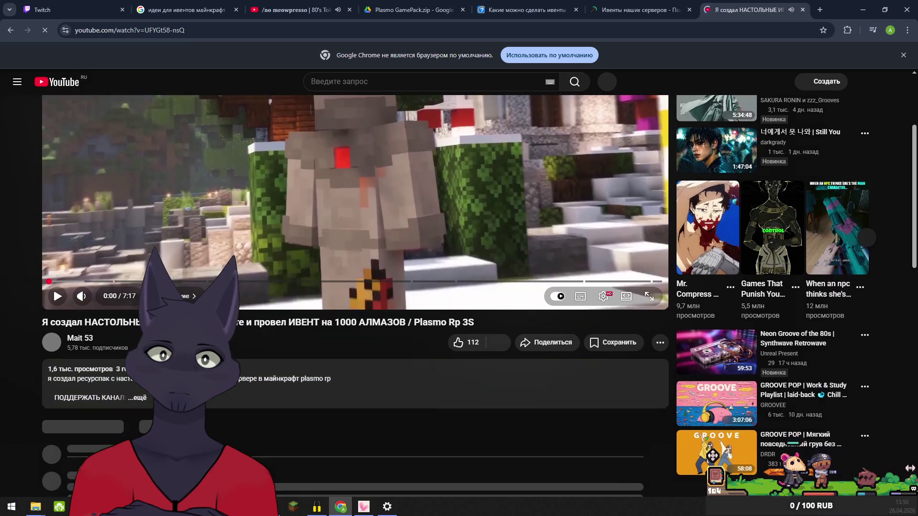
pyautogui.click(139, 398)
pyautogui.scroll(-4, 207, 431)
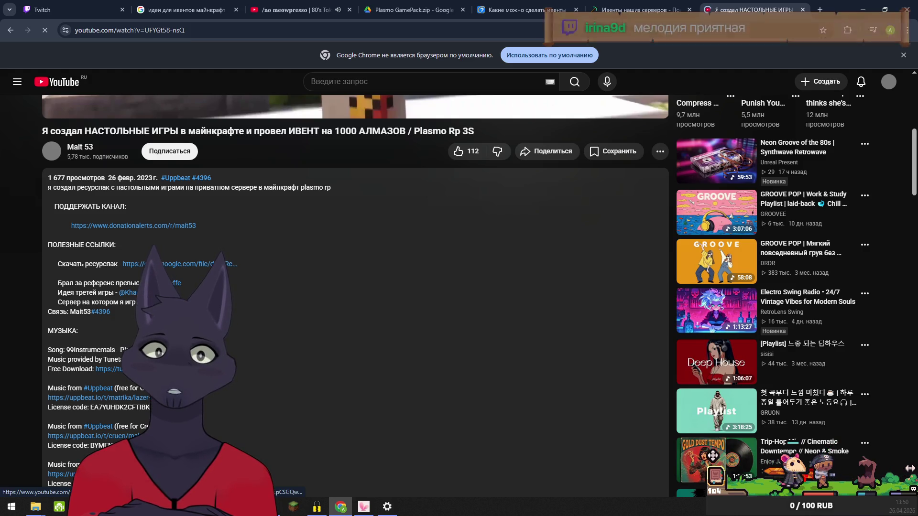
pyautogui.click(206, 435)
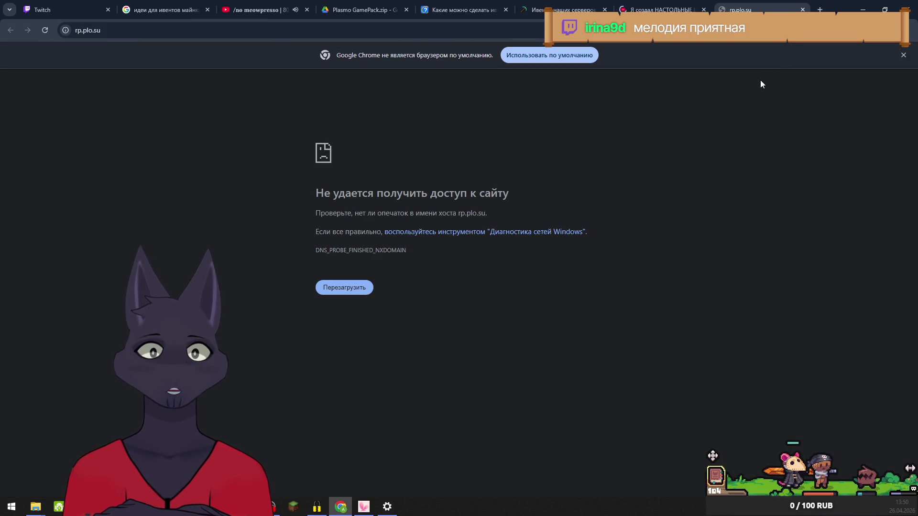
pyautogui.hotkey('ctrl', 'w')
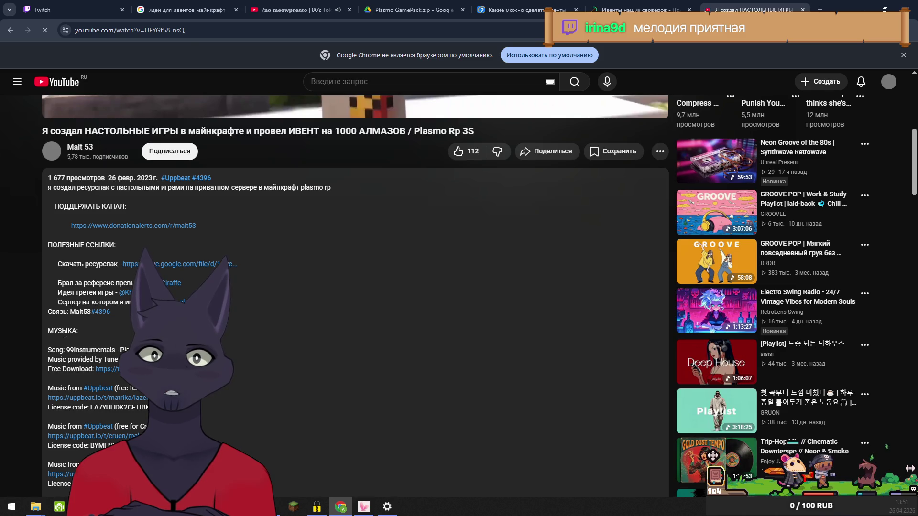
pyautogui.scroll(-4, 84, 357)
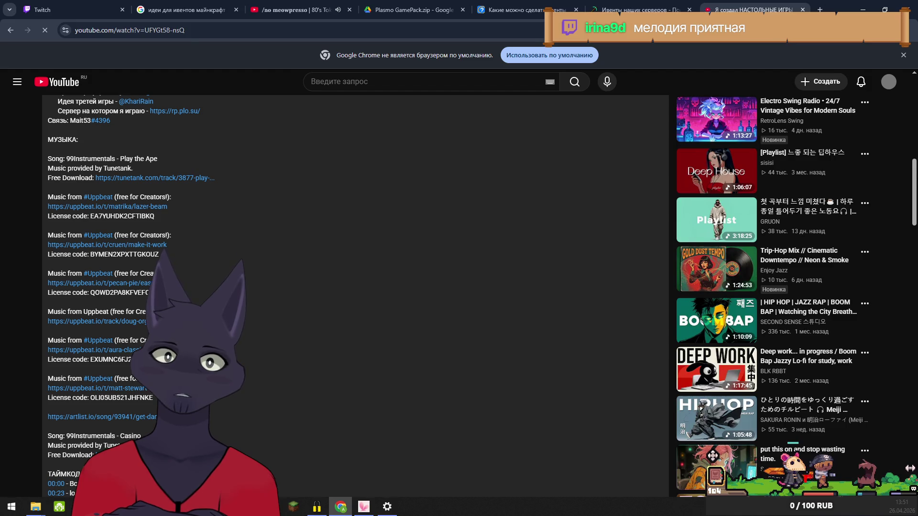
pyautogui.scroll(7, 210, 422)
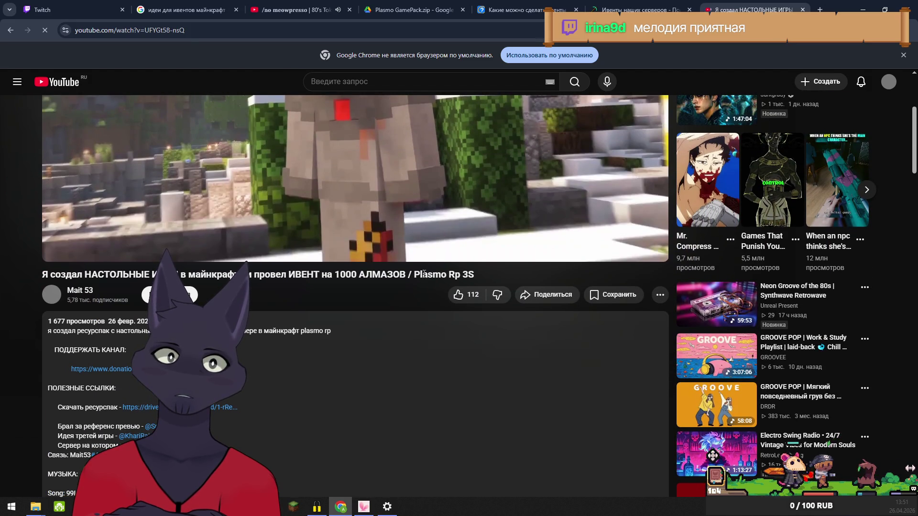
pyautogui.rightClick(450, 275)
# Search Google for 'Plasmo Rp' and open the official Plasmo RP server site
pyautogui.click(495, 311)
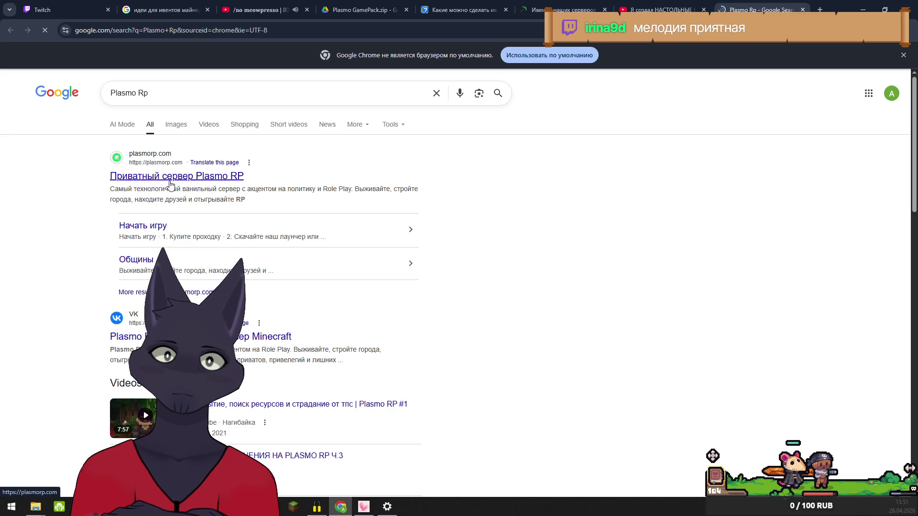
pyautogui.click(170, 184)
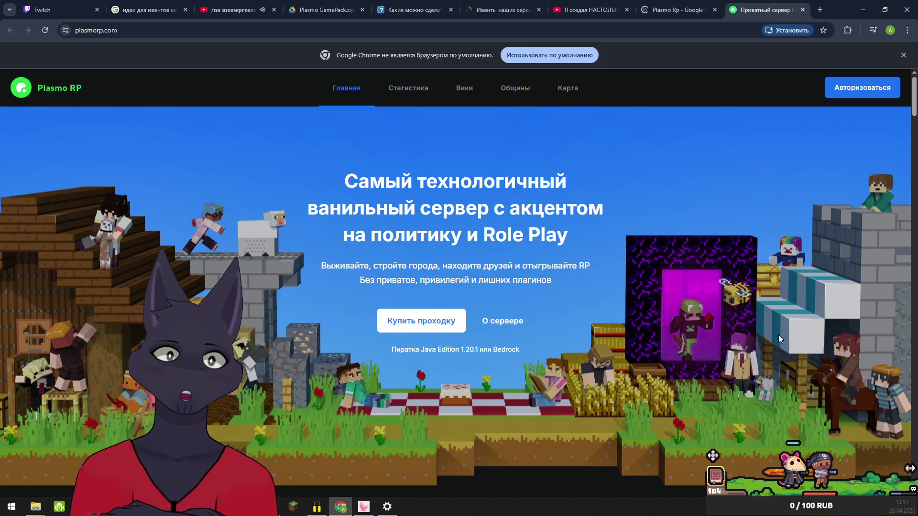
pyautogui.click(675, 10)
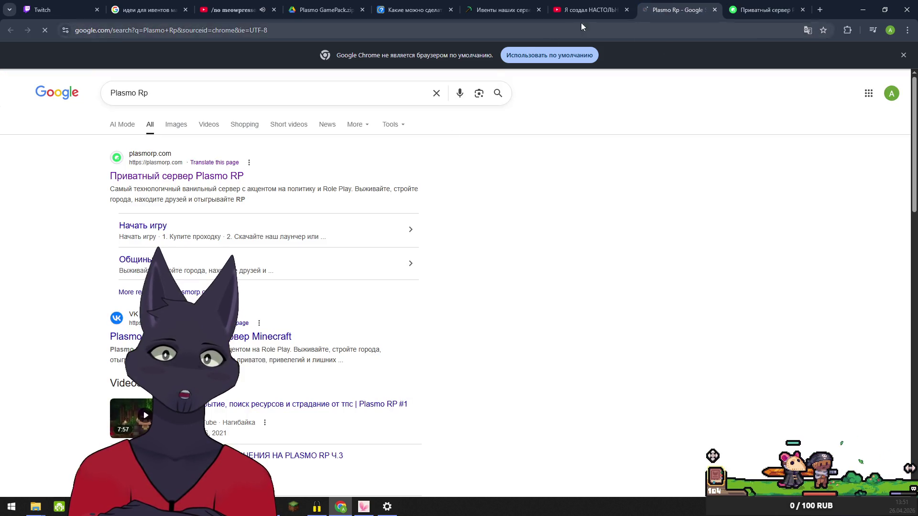
pyautogui.click(586, 8)
pyautogui.scroll(5, 621, 191)
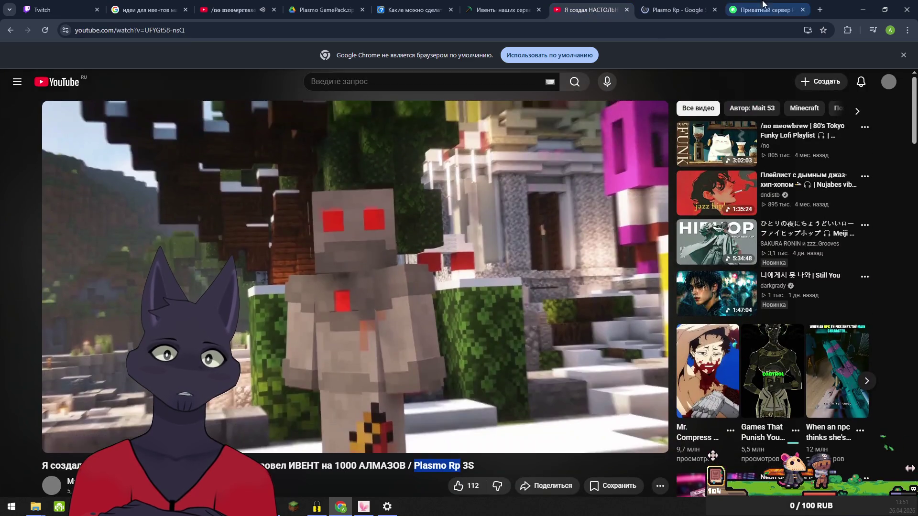
# Scroll plasmorp.com down to the 'Мир построек и мир ферм' section
pyautogui.click(755, 10)
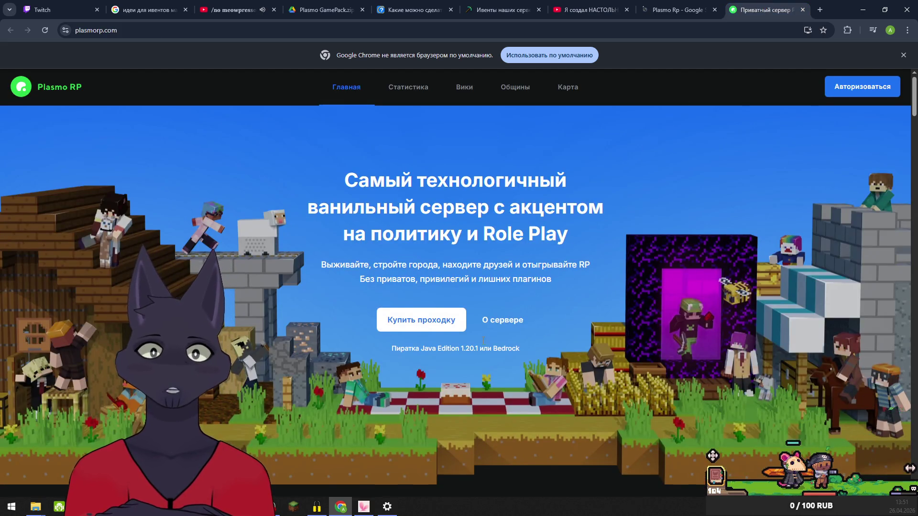
pyautogui.scroll(-4, 465, 364)
pyautogui.scroll(-3, 337, 328)
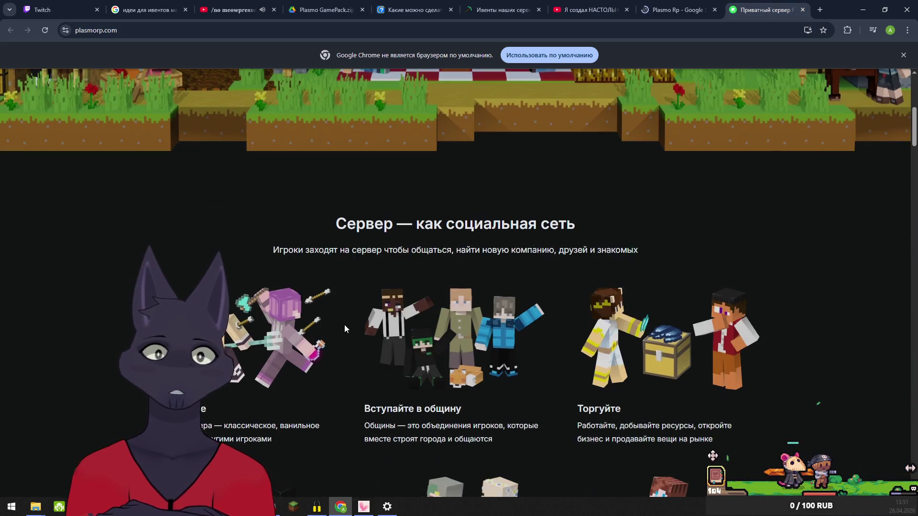
pyautogui.scroll(-4, 369, 352)
pyautogui.scroll(-14, 378, 355)
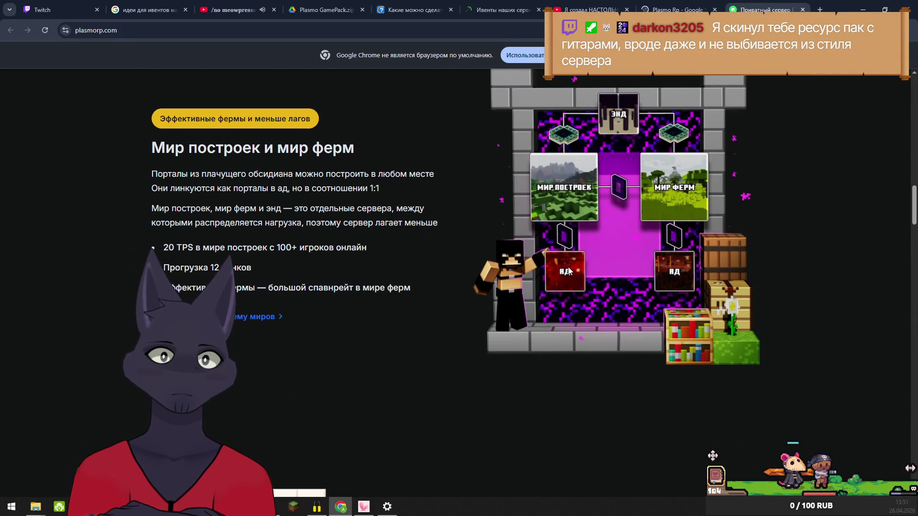
pyautogui.scroll(-6, 567, 277)
pyautogui.scroll(7, 556, 300)
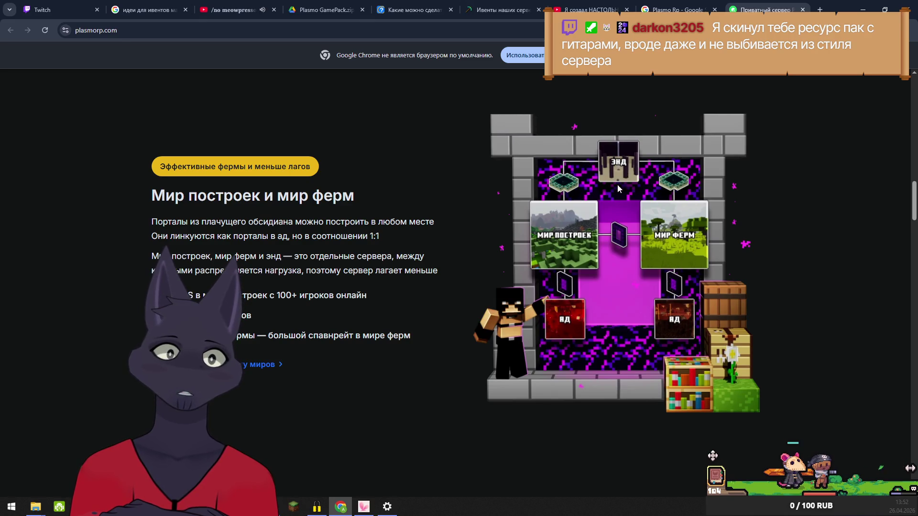
# Save the portal worlds picture to the Desktop as farmworld.webp
pyautogui.rightClick(606, 223)
pyautogui.click(655, 249)
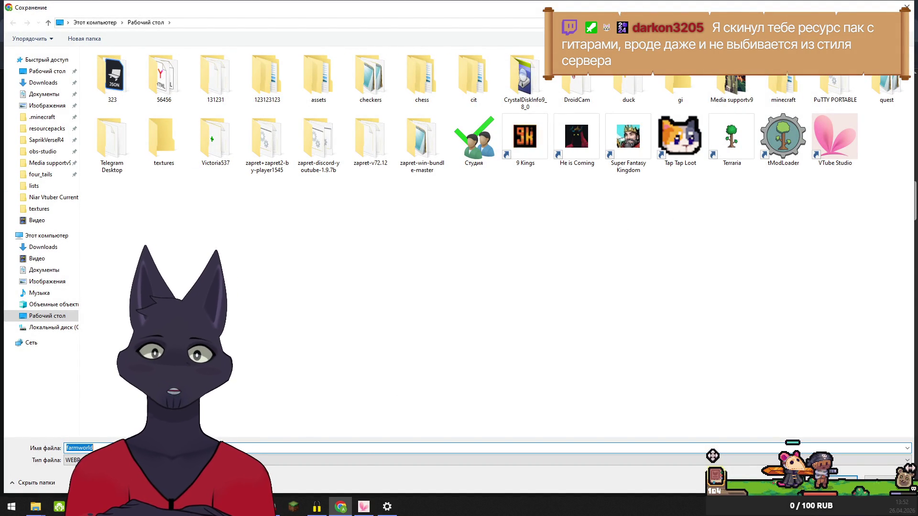
pyautogui.click(853, 477)
# Scroll through the Plasmo RP site and go to its server statistics page
pyautogui.scroll(-10, 386, 277)
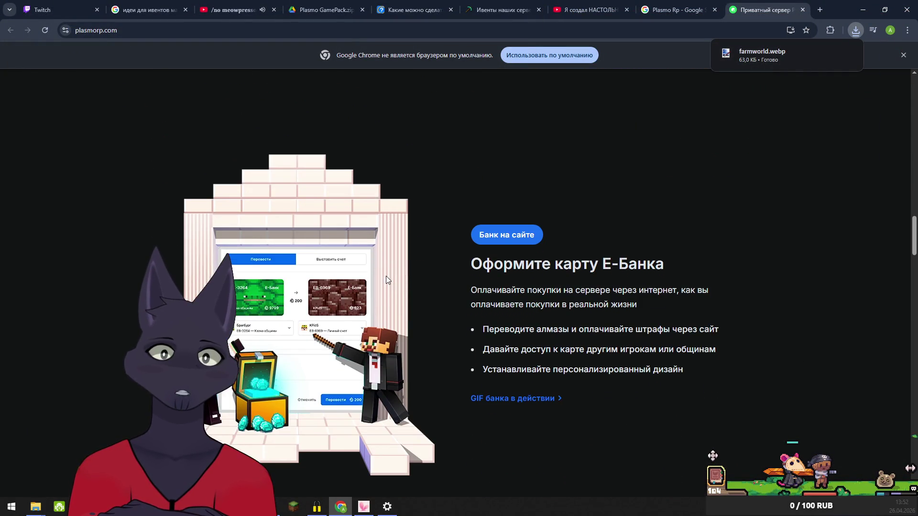
pyautogui.scroll(-6, 387, 276)
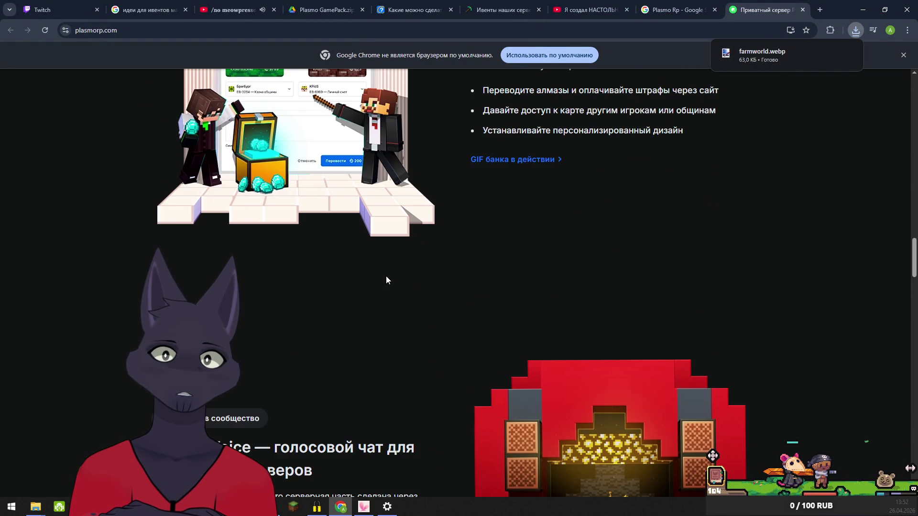
pyautogui.scroll(-12, 385, 279)
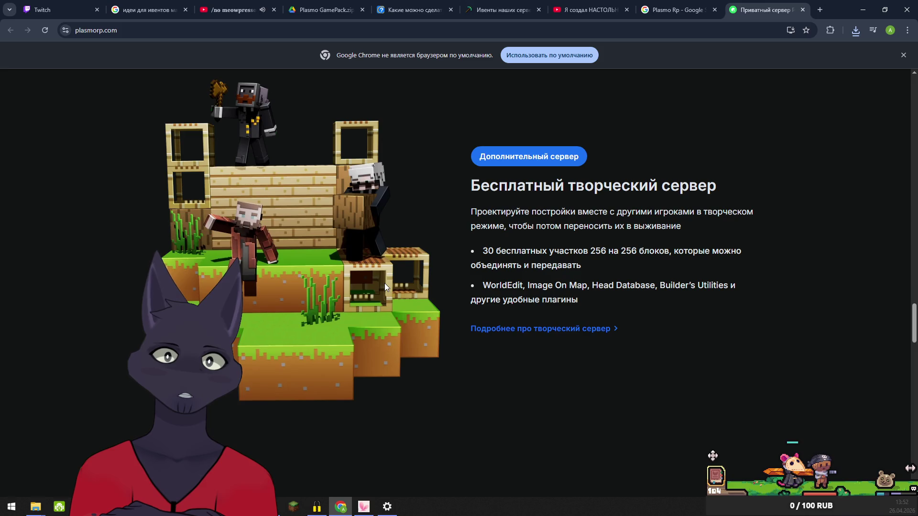
pyautogui.scroll(-6, 396, 297)
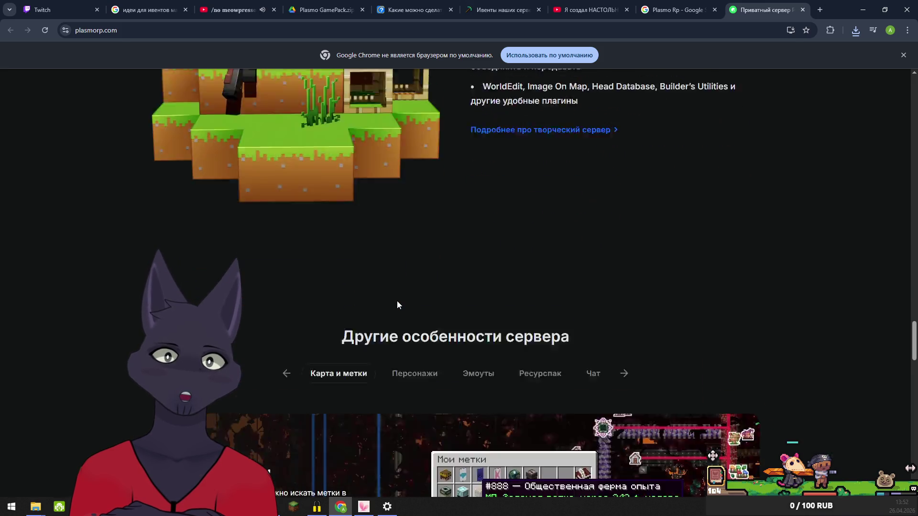
pyautogui.scroll(-3, 396, 300)
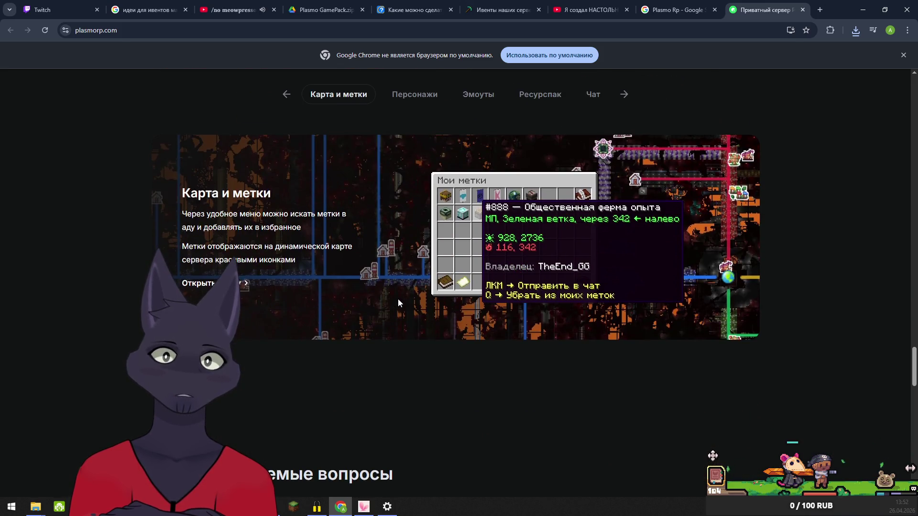
pyautogui.scroll(-5, 397, 298)
pyautogui.scroll(-4, 398, 311)
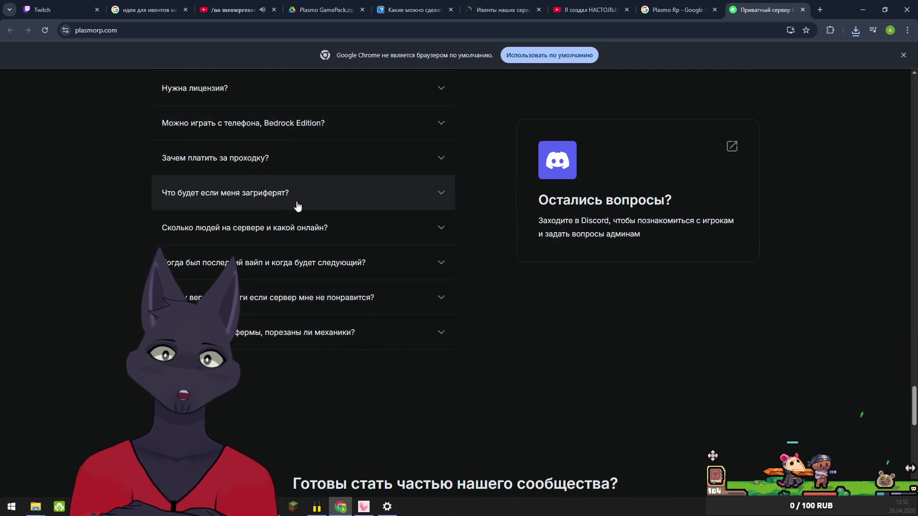
pyautogui.scroll(3, 329, 244)
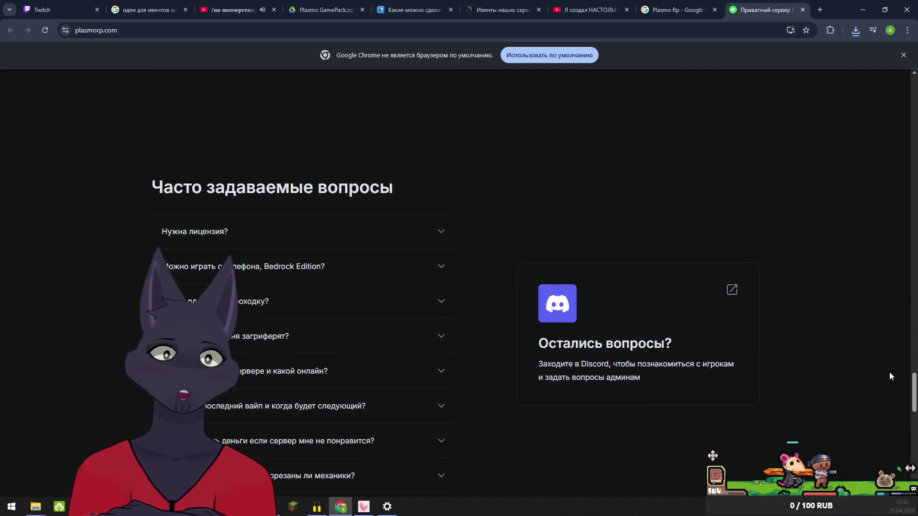
pyautogui.moveTo(913, 396)
pyautogui.mouseDown()
pyautogui.moveTo(911, 251)
pyautogui.moveTo(881, 82)
pyautogui.mouseUp()
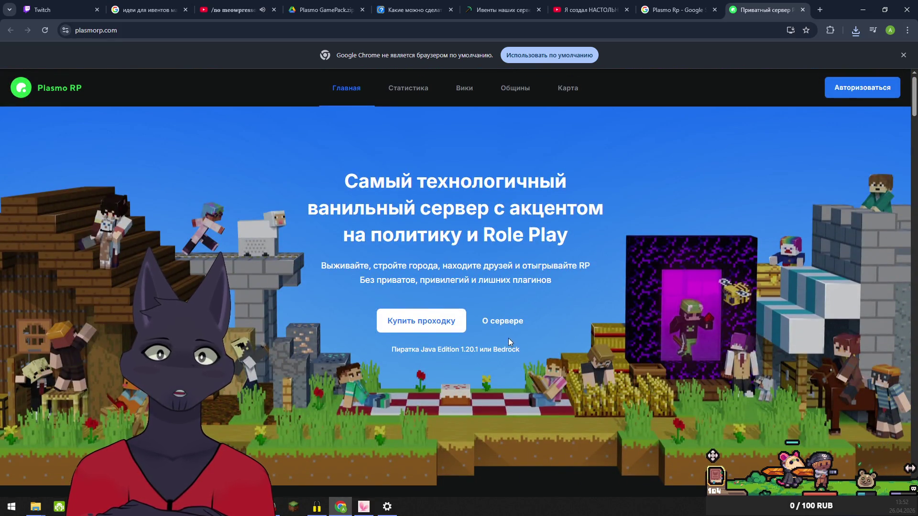
pyautogui.click(416, 90)
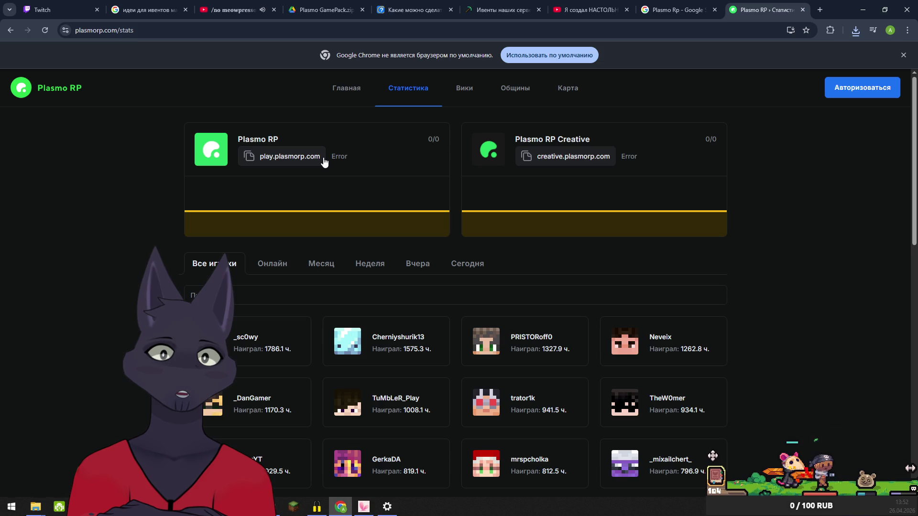
# Copy the server address play.plasmorp.com and search for it in Google
pyautogui.click(295, 165)
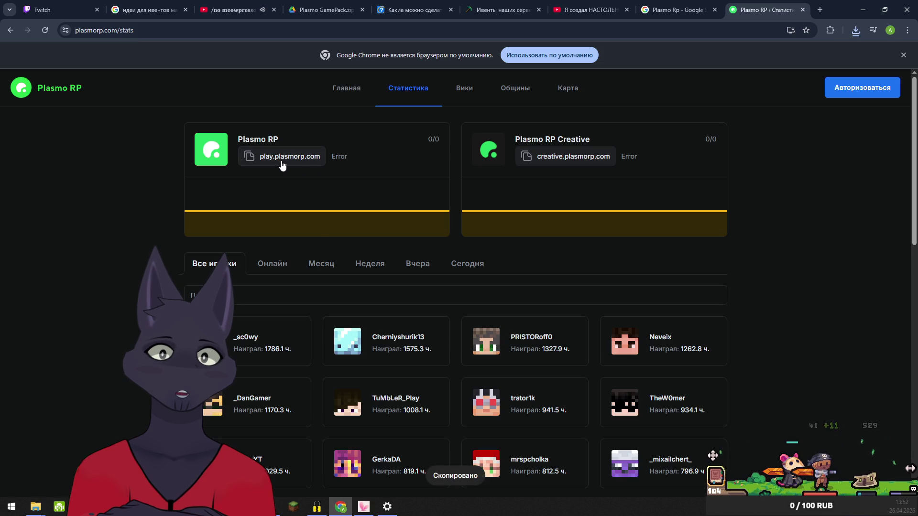
pyautogui.click(249, 161)
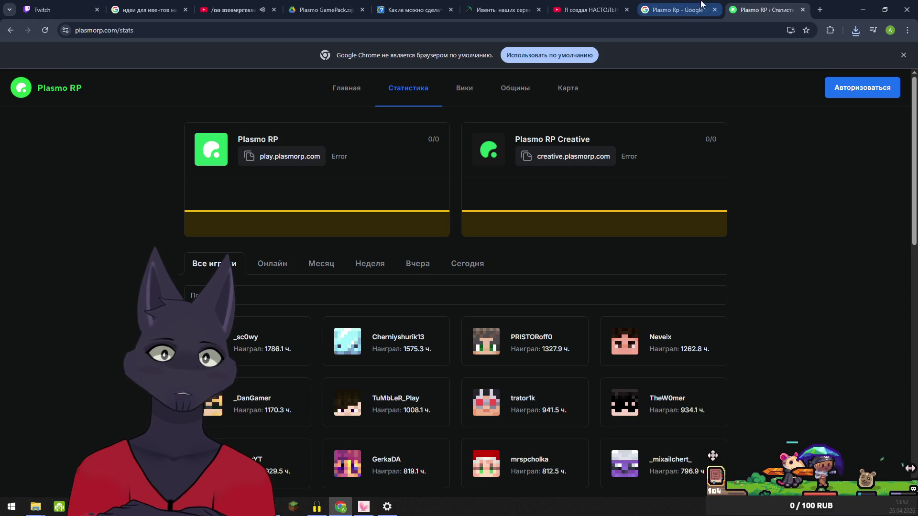
pyautogui.click(675, 9)
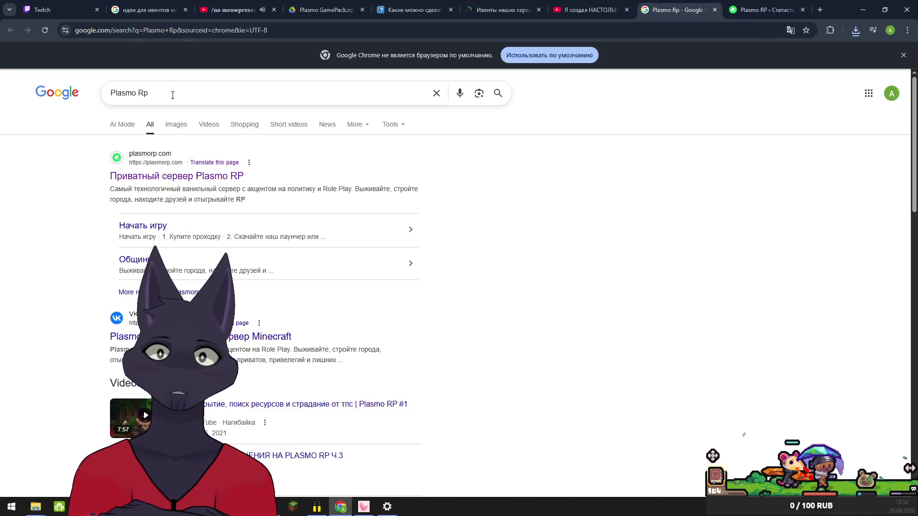
pyautogui.hotkey('ctrl', 'a')
pyautogui.hotkey('ctrl', 'v')
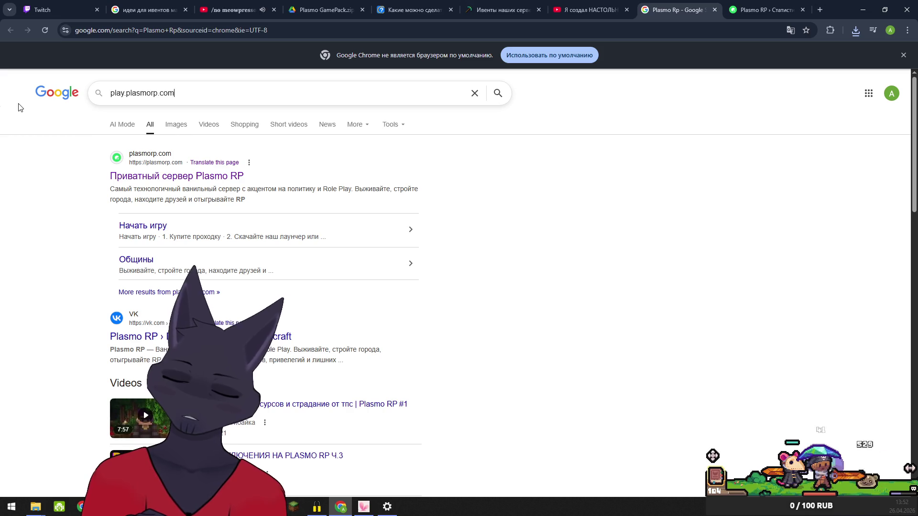
pyautogui.press('Return')
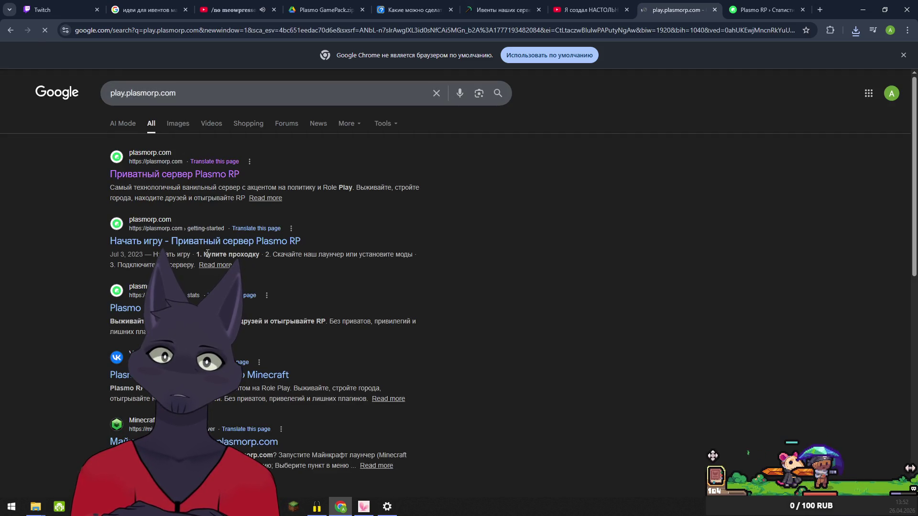
# Open the minecraftrating.ru listing for play.plasmorp.com from the search results
pyautogui.scroll(-3, 239, 444)
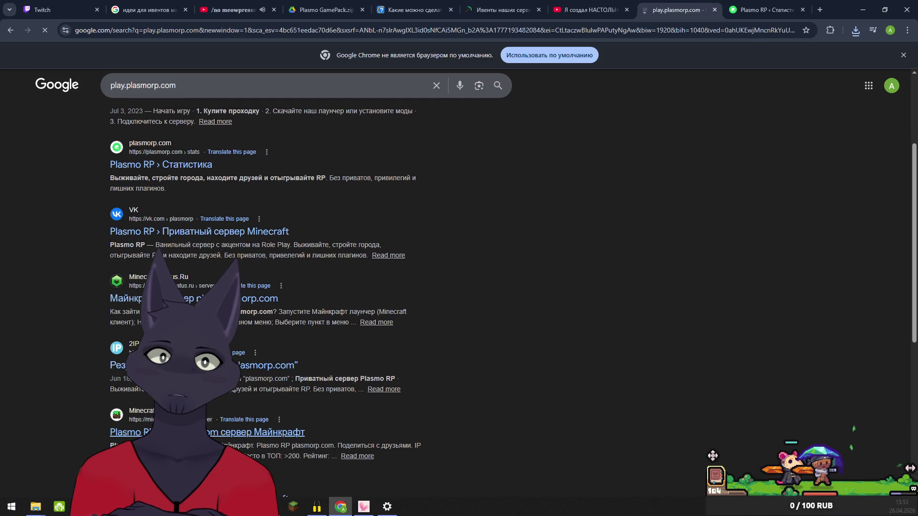
pyautogui.click(201, 432)
pyautogui.scroll(-4, 380, 329)
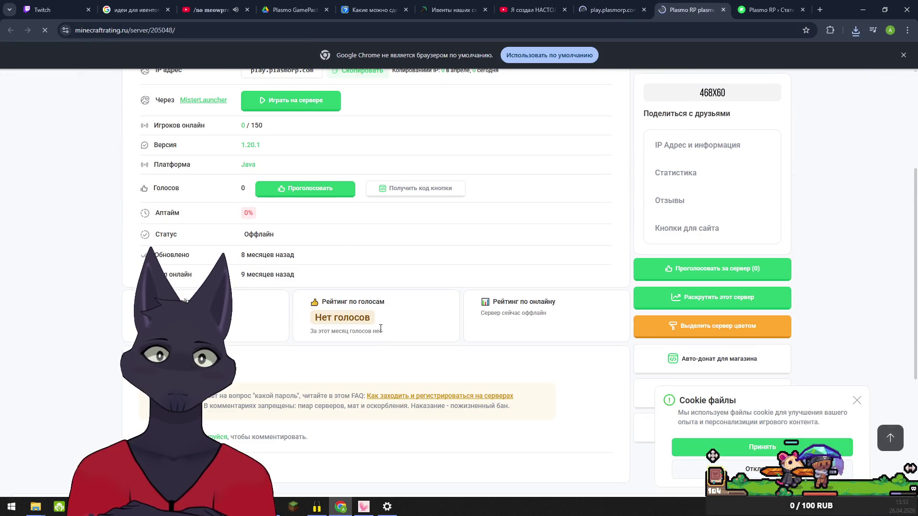
pyautogui.scroll(3, 381, 329)
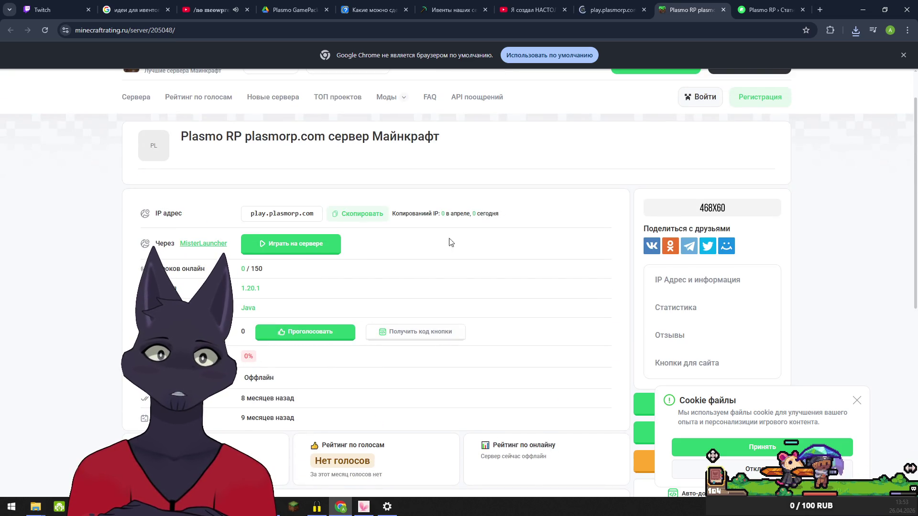
pyautogui.click(531, 9)
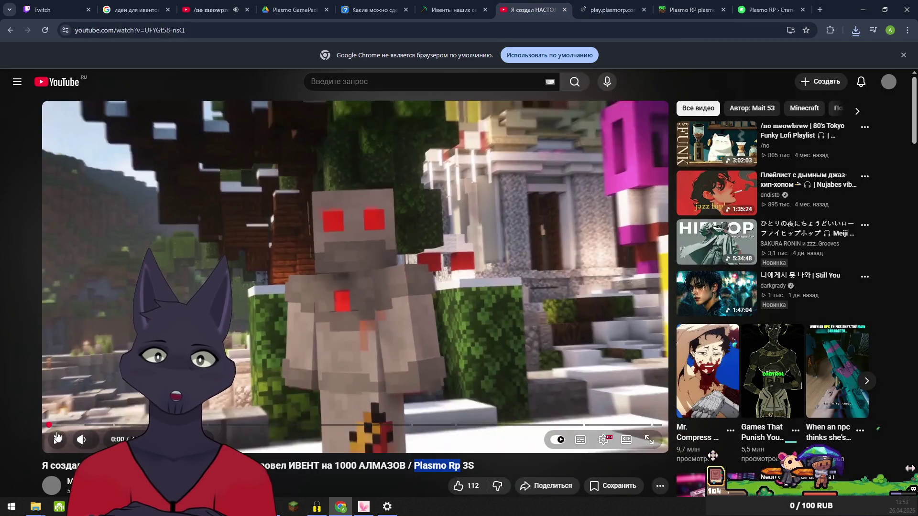
# Scroll the board-games video description and copy the creator's contact handle after 'Связь:'
pyautogui.scroll(-6, 67, 439)
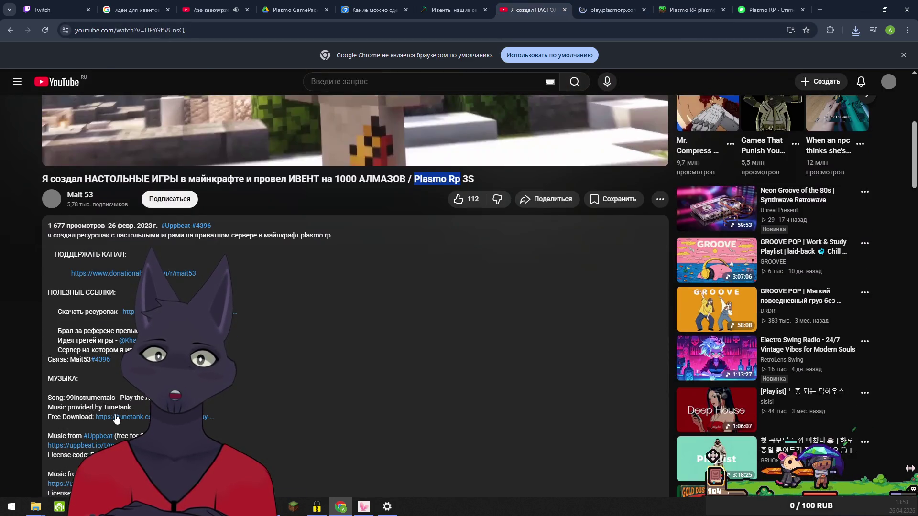
pyautogui.scroll(-3, 116, 419)
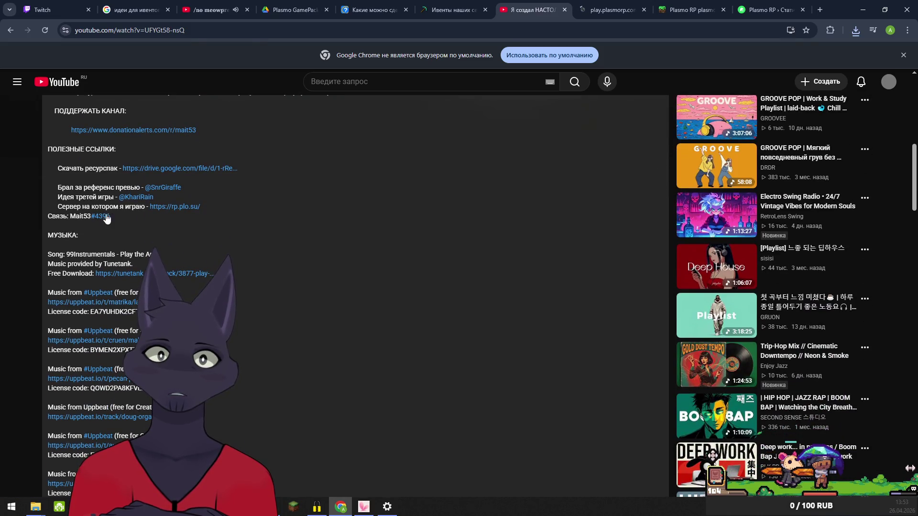
pyautogui.moveTo(72, 218); pyautogui.dragTo(90, 218)
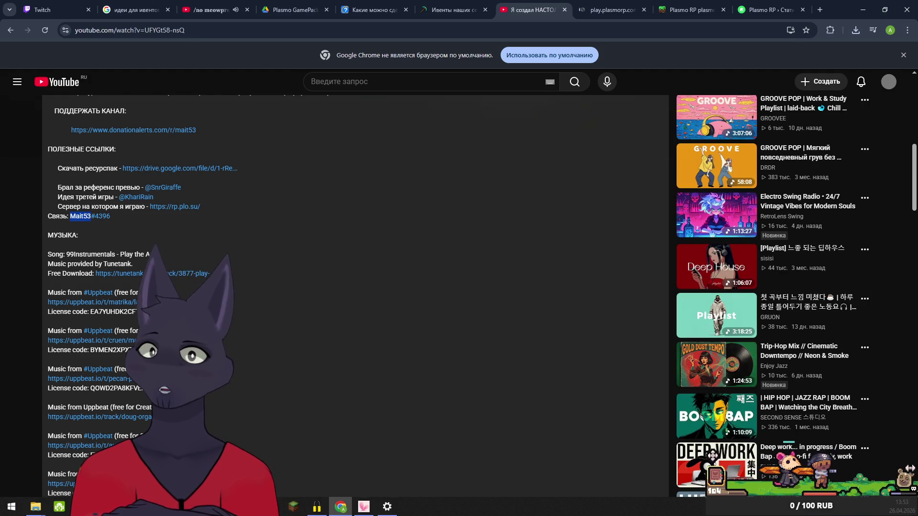
pyautogui.hotkey('alt', 'Tab')
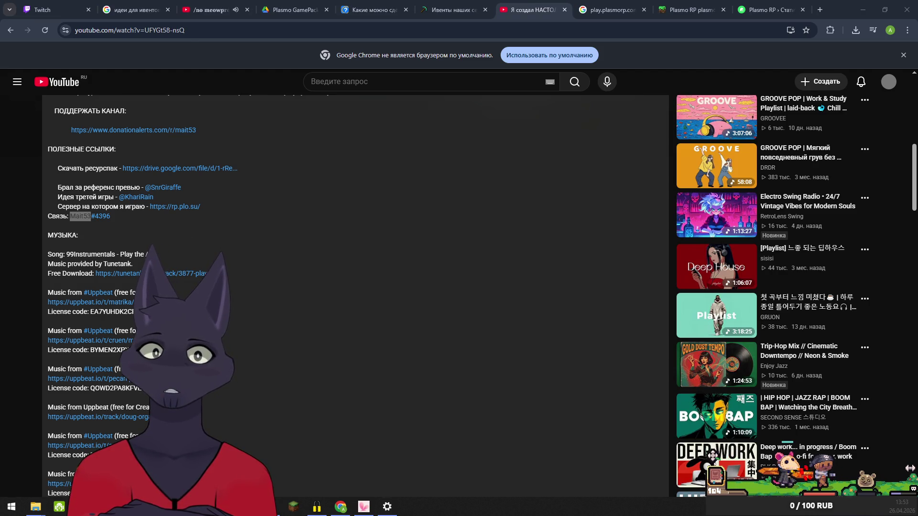
pyautogui.scroll(-5, 84, 301)
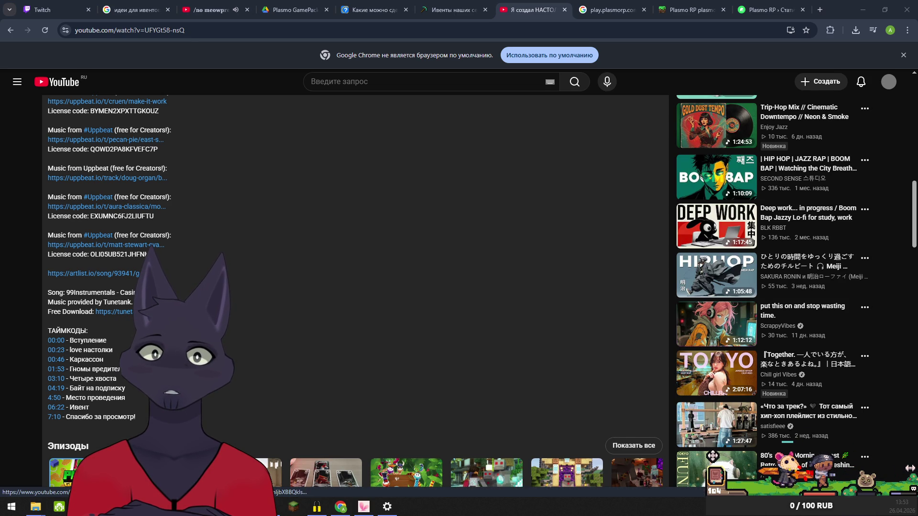
# View the credited Tunetank track page, then close it to return to the video
pyautogui.click(209, 316)
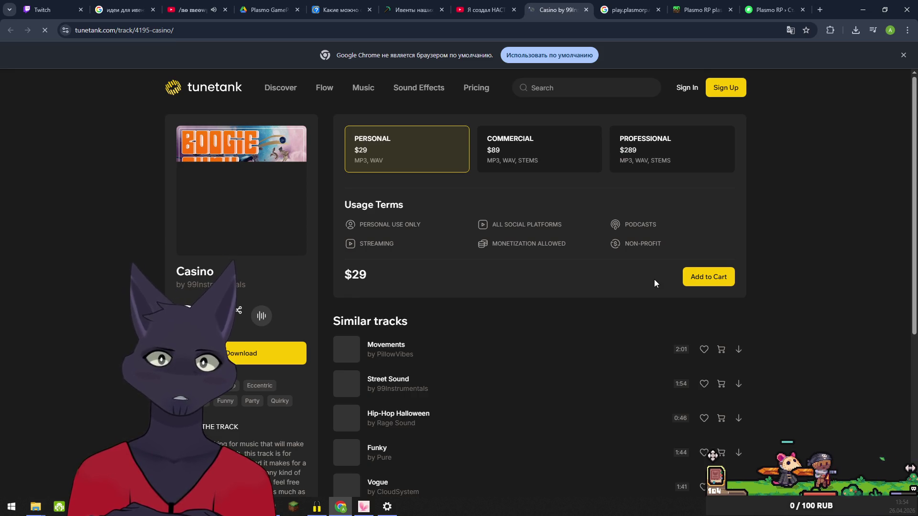
pyautogui.scroll(-3, 664, 319)
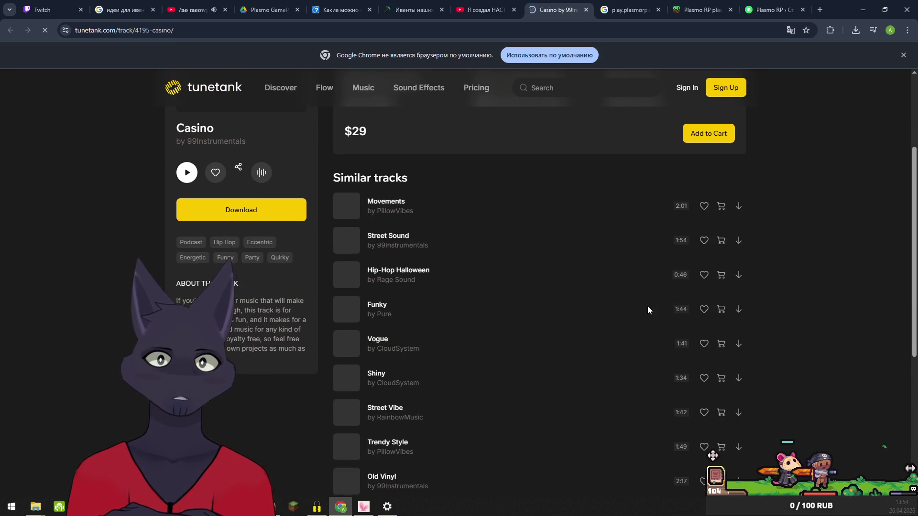
pyautogui.scroll(3, 647, 306)
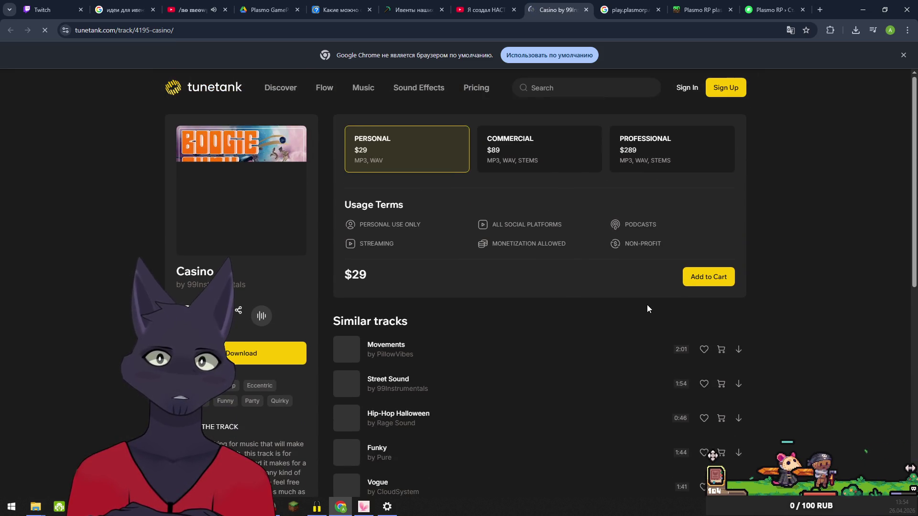
pyautogui.click(586, 9)
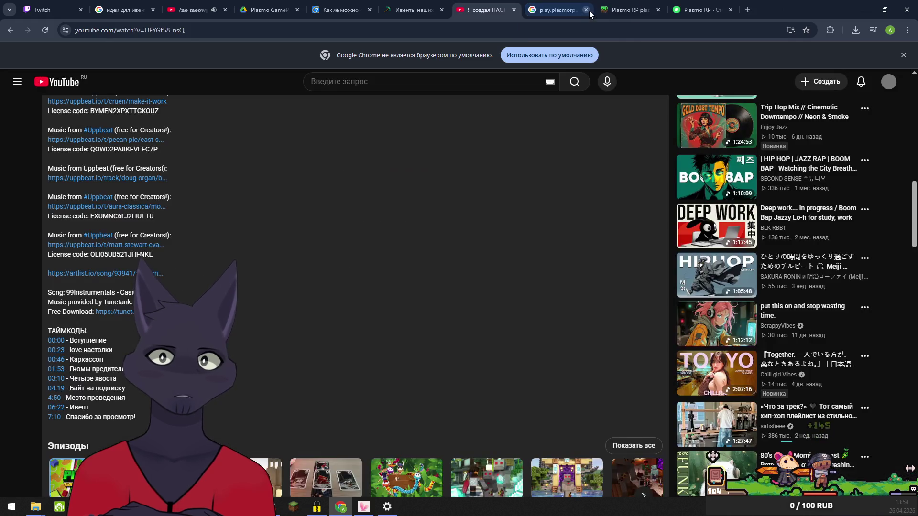
# Scroll back up to the video player and move the browser aside to reveal Blockbench
pyautogui.scroll(5, 268, 205)
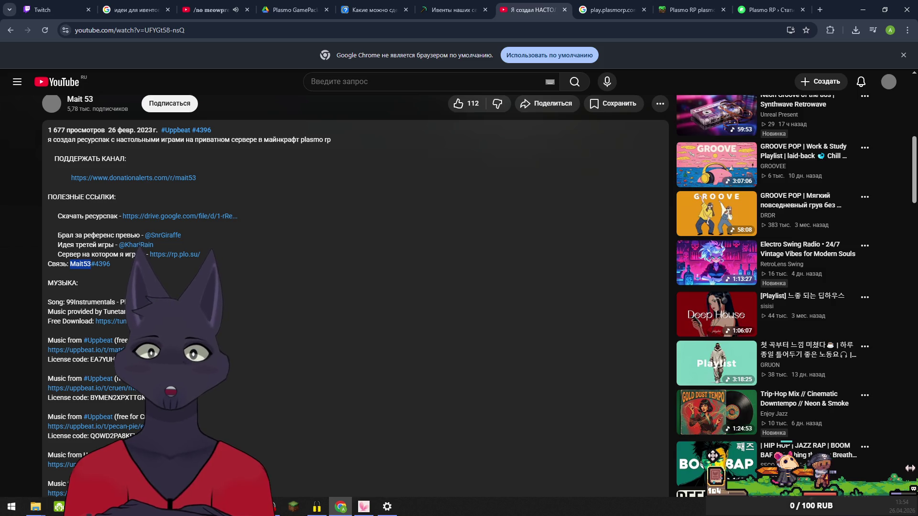
pyautogui.scroll(2, 204, 275)
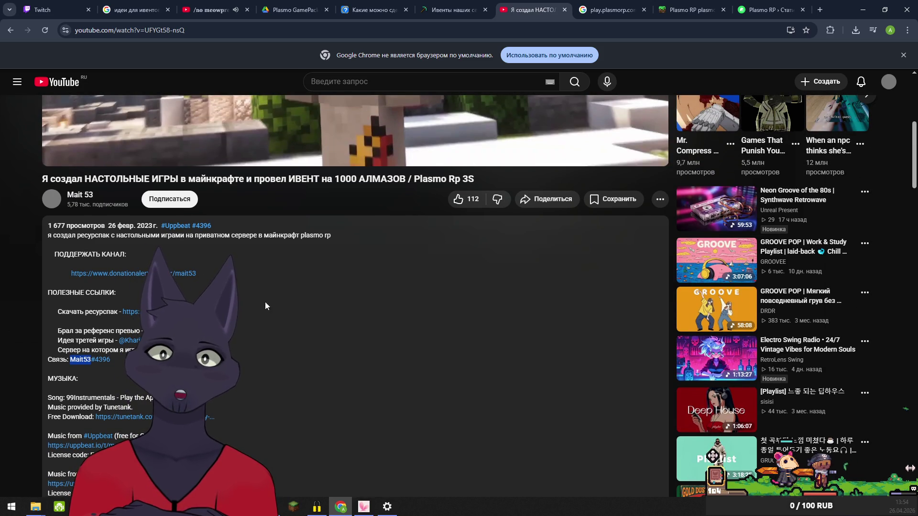
pyautogui.scroll(4, 269, 302)
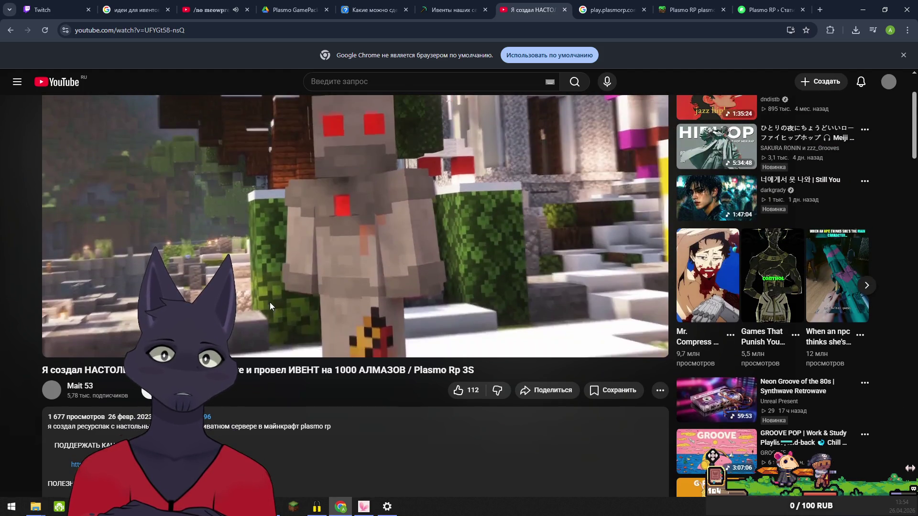
pyautogui.scroll(2, 269, 302)
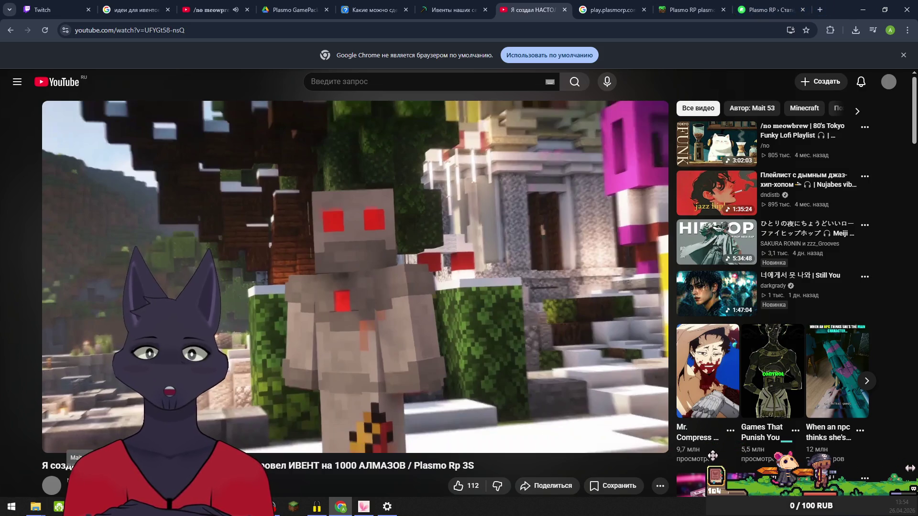
pyautogui.moveTo(788, 11); pyautogui.dragTo(790, 41)
pyautogui.click(819, 35)
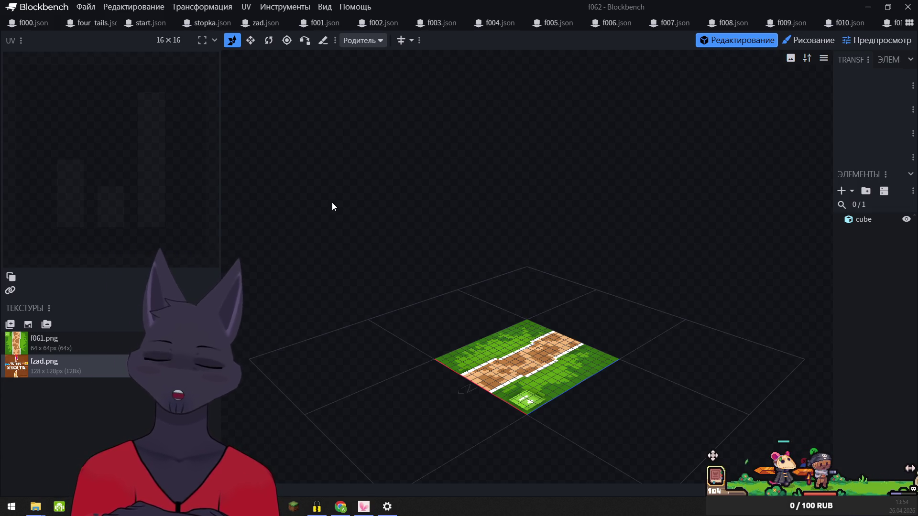
# In the f063 tile model, relink f061.png and fzad.png from the four_tails folder
pyautogui.hotkey('ctrl', 'Tab')
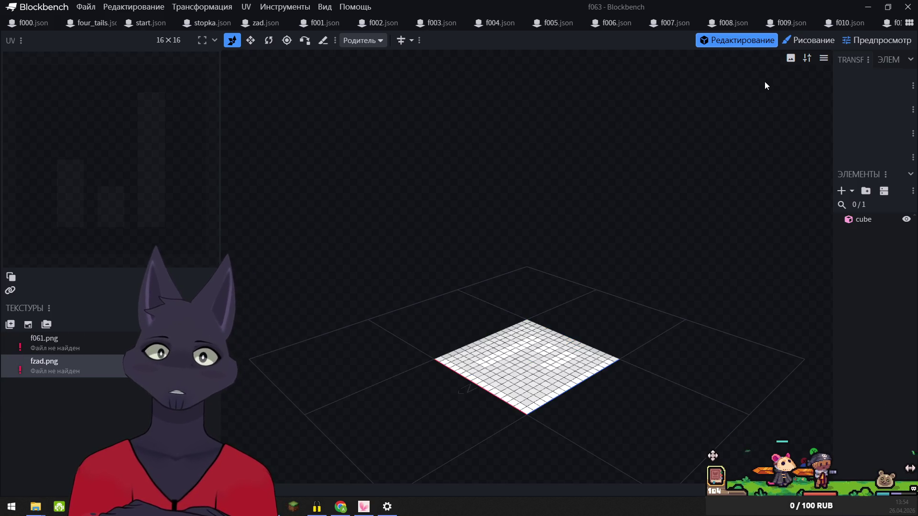
pyautogui.rightClick(16, 347)
pyautogui.click(53, 305)
pyautogui.click(43, 174)
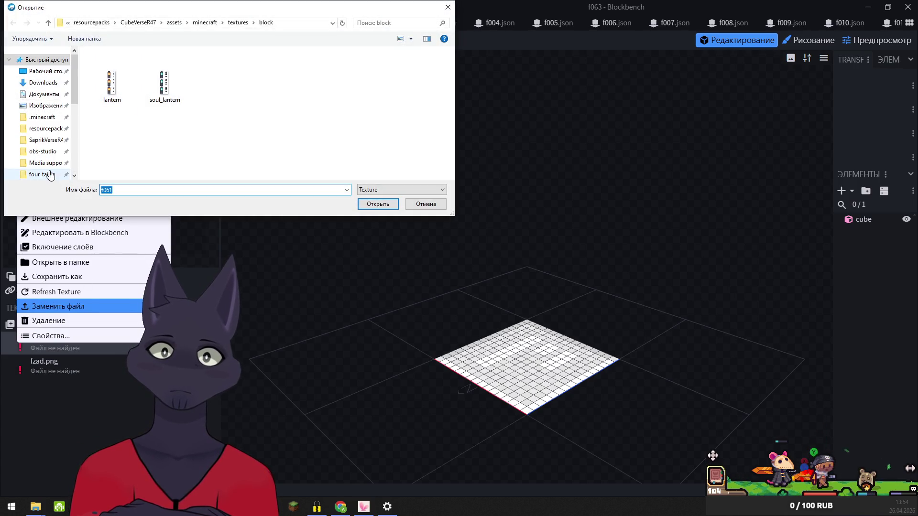
pyautogui.click(387, 205)
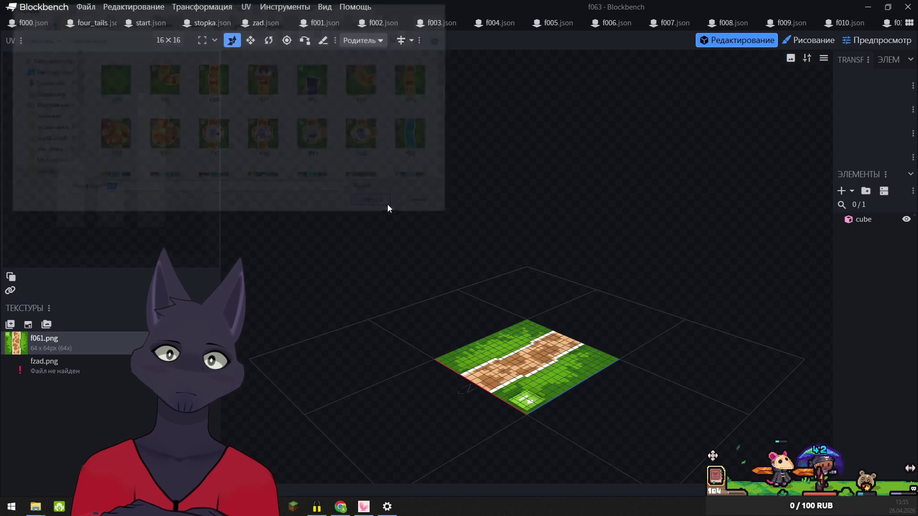
pyautogui.rightClick(21, 365)
pyautogui.click(40, 329)
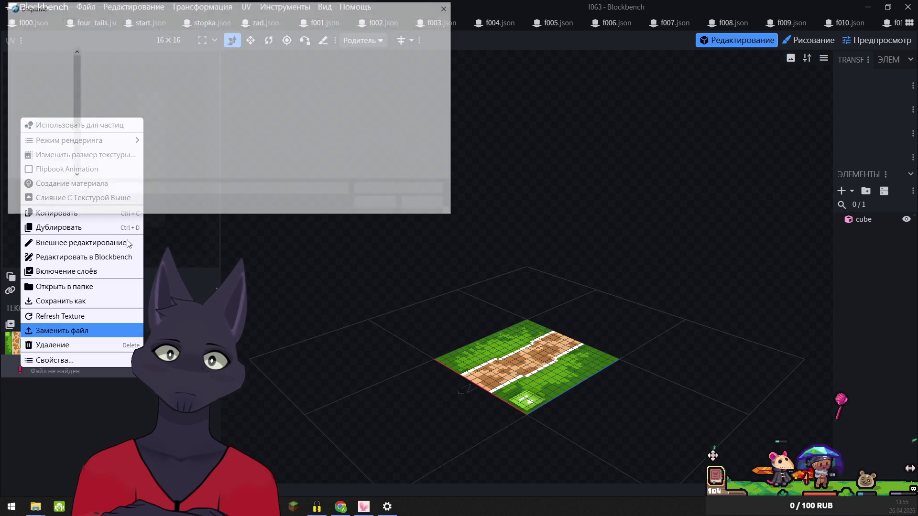
pyautogui.click(40, 175)
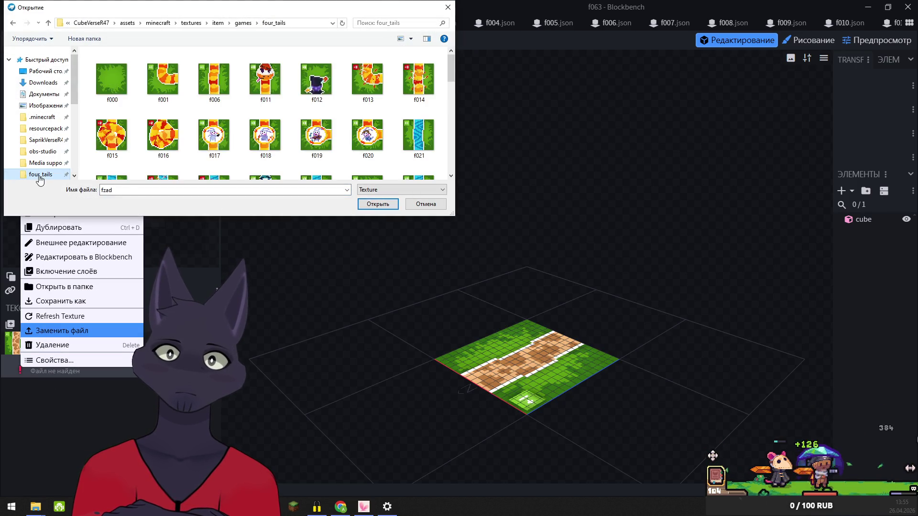
pyautogui.click(386, 205)
# Relink the f064 model's missing textures to f061.png and fzad.png from four_tails
pyautogui.hotkey('ctrl', 'Tab')
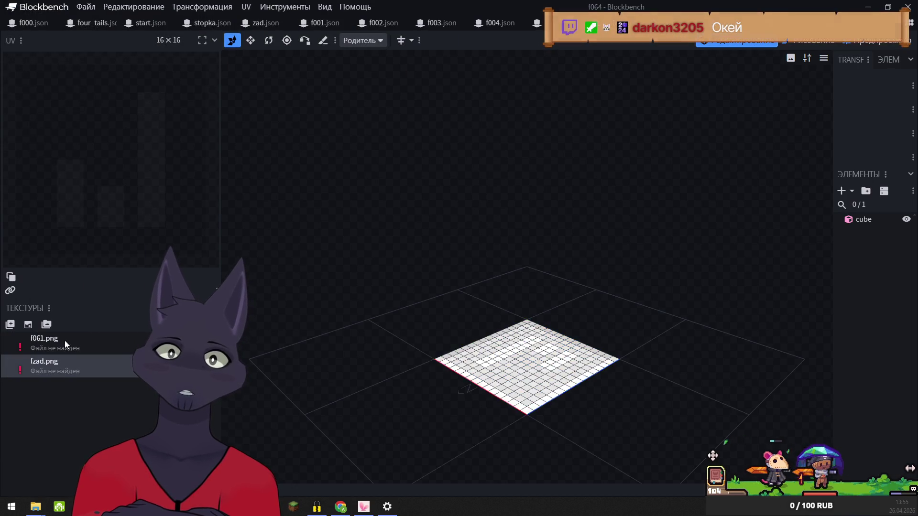
pyautogui.rightClick(16, 343)
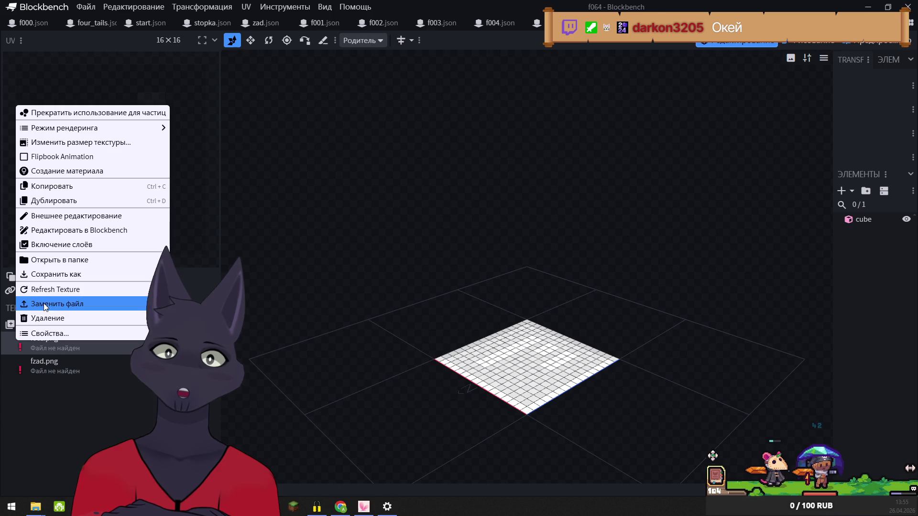
pyautogui.click(53, 304)
pyautogui.click(38, 175)
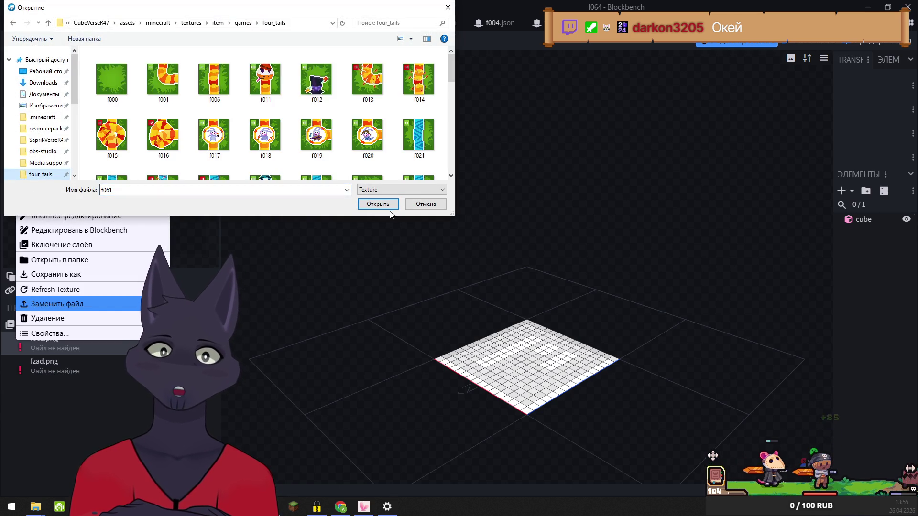
pyautogui.press('Return')
pyautogui.rightClick(20, 367)
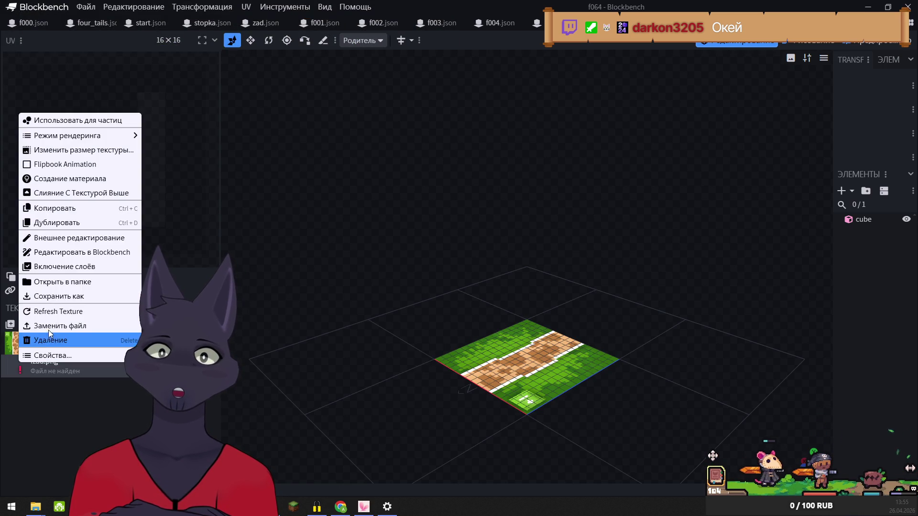
pyautogui.click(57, 326)
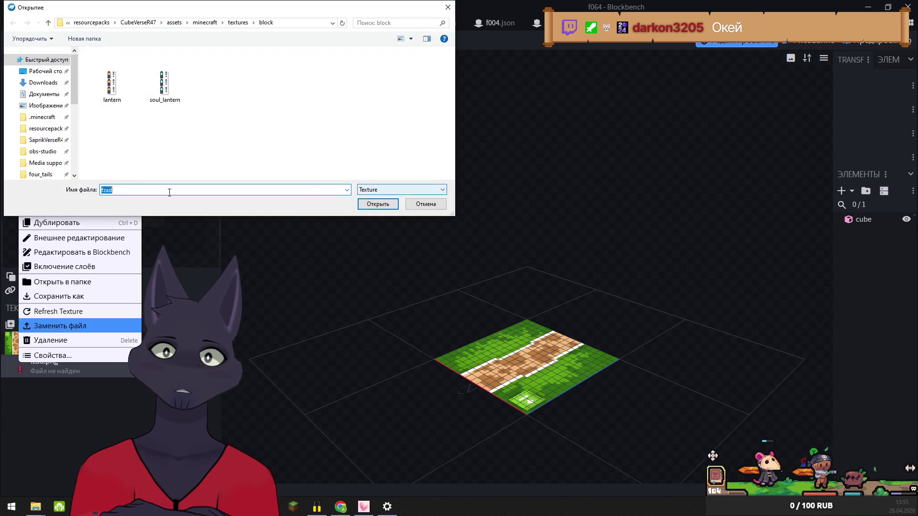
pyautogui.click(40, 175)
pyautogui.click(372, 204)
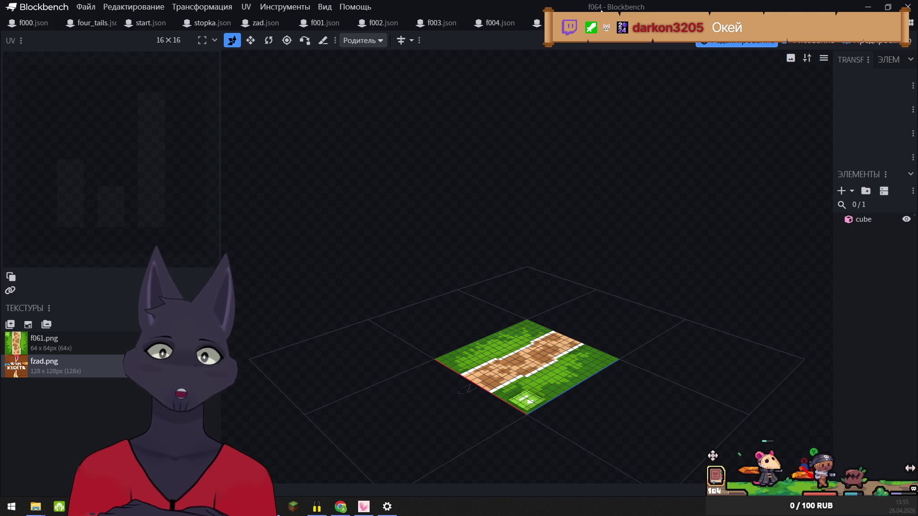
# Relink the f065 model's textures to f061.png and fzad.png from four_tails
pyautogui.hotkey('ctrl', 'Tab')
pyautogui.rightClick(21, 348)
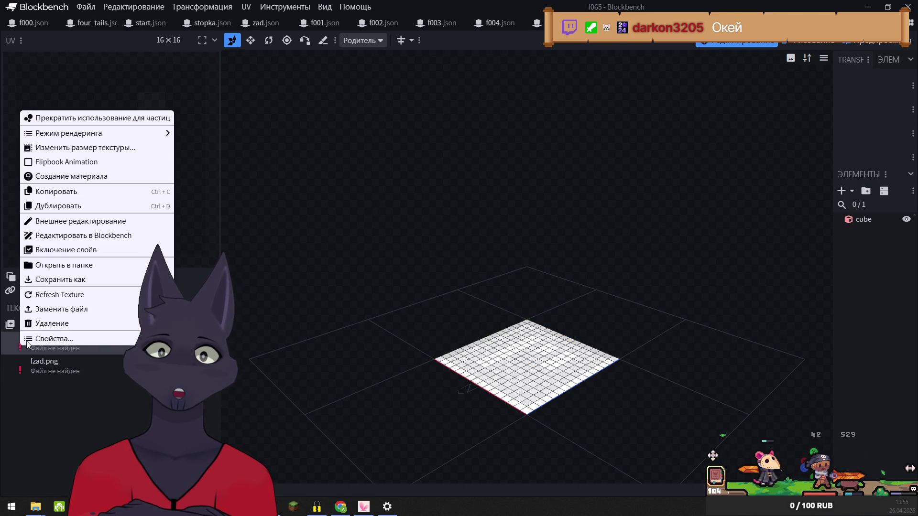
pyautogui.click(91, 309)
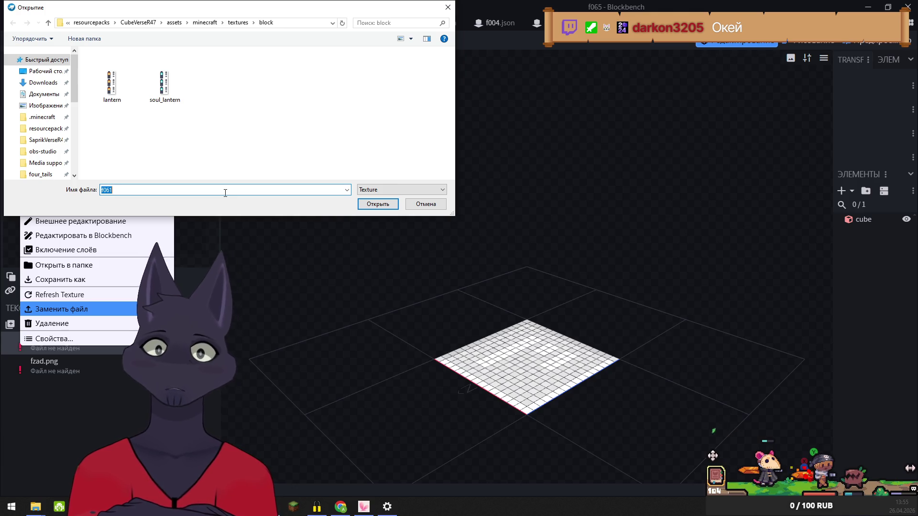
pyautogui.click(44, 176)
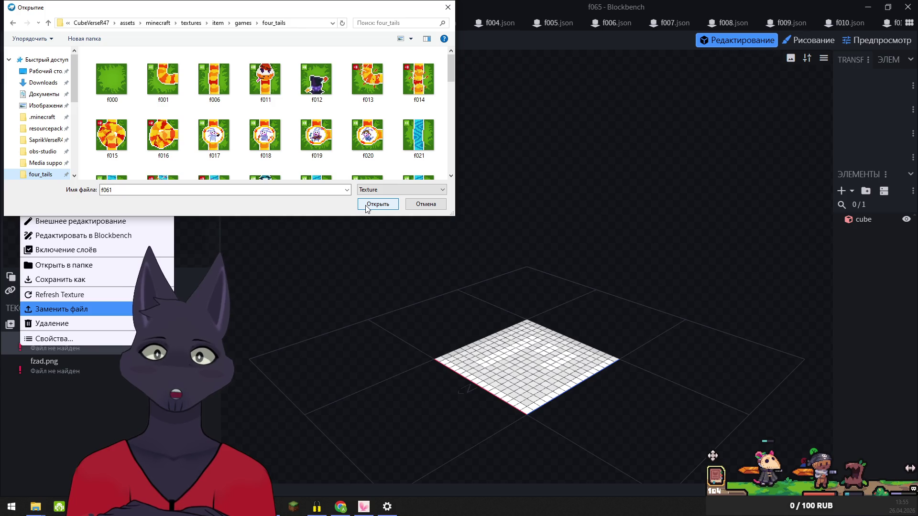
pyautogui.click(367, 207)
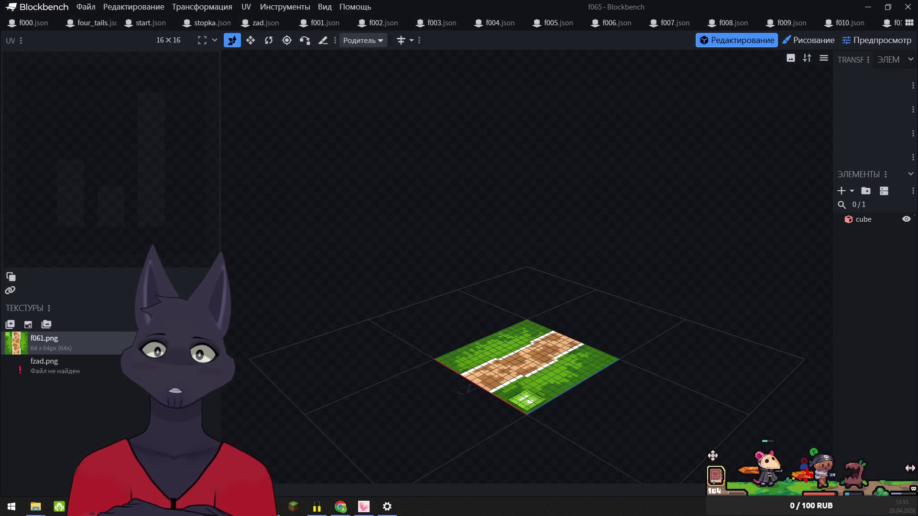
pyautogui.rightClick(22, 360)
pyautogui.click(64, 329)
pyautogui.click(42, 176)
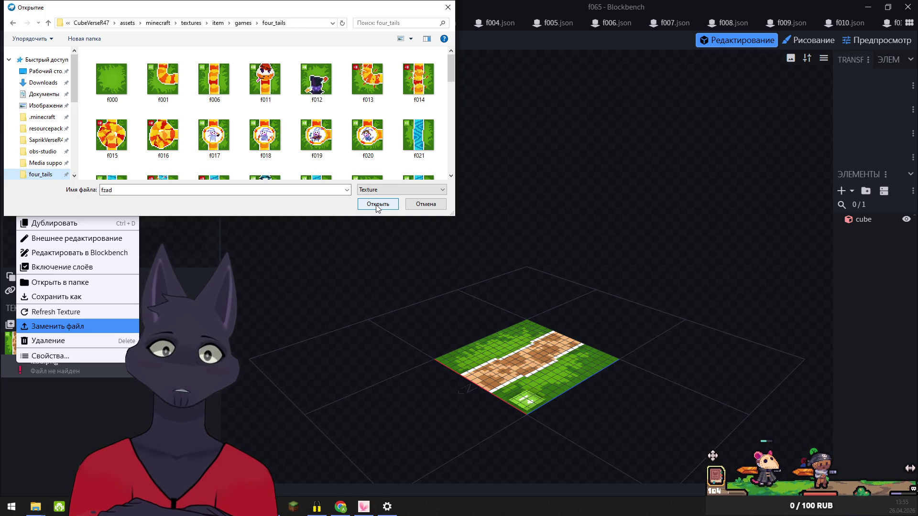
pyautogui.click(377, 206)
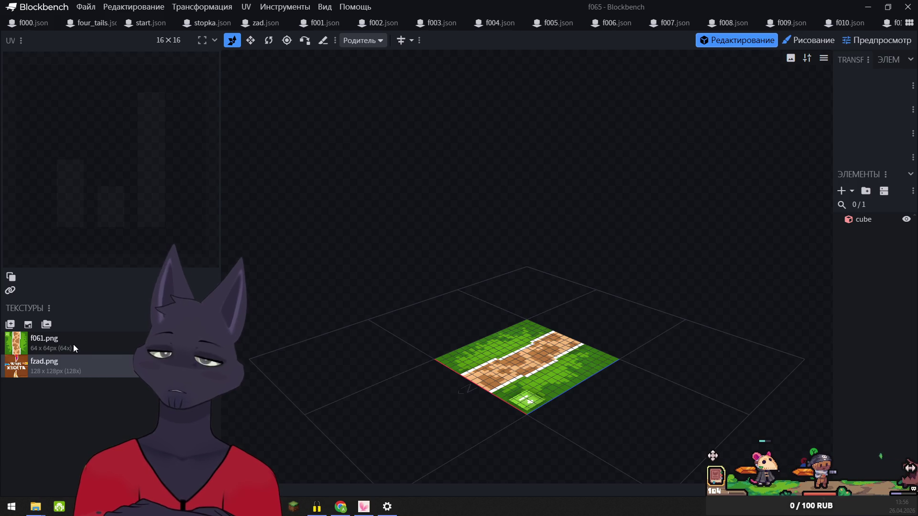
# In the f066 tile model, relink f066.png and fzad.png from the four_tails folder
pyautogui.hotkey('ctrl', 'Tab')
pyautogui.rightClick(22, 341)
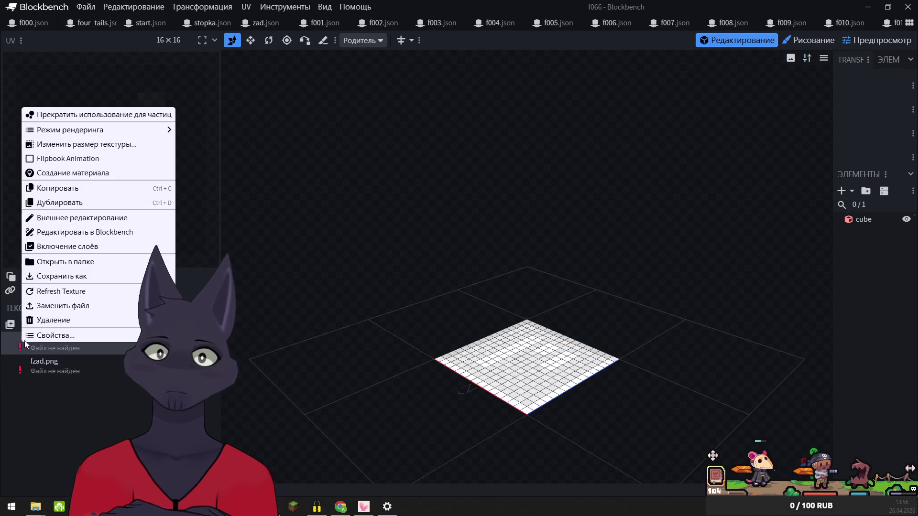
pyautogui.click(66, 310)
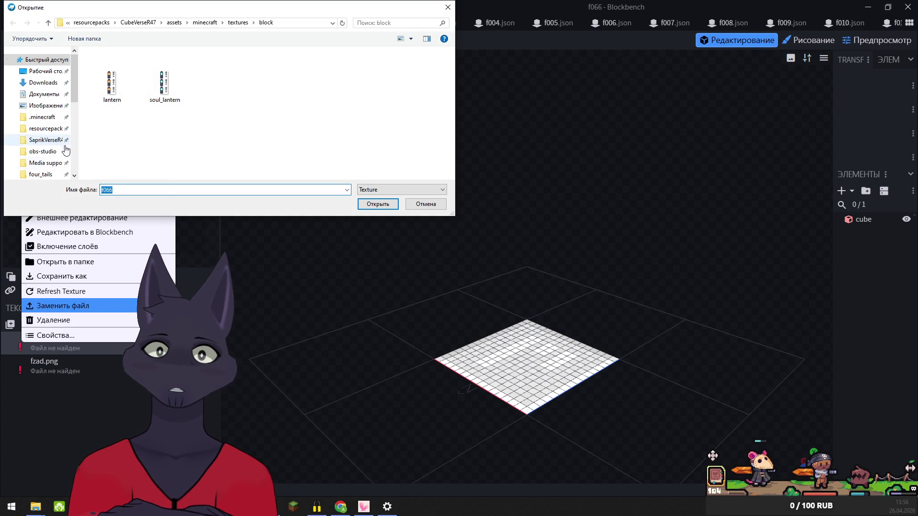
pyautogui.click(42, 175)
pyautogui.click(378, 203)
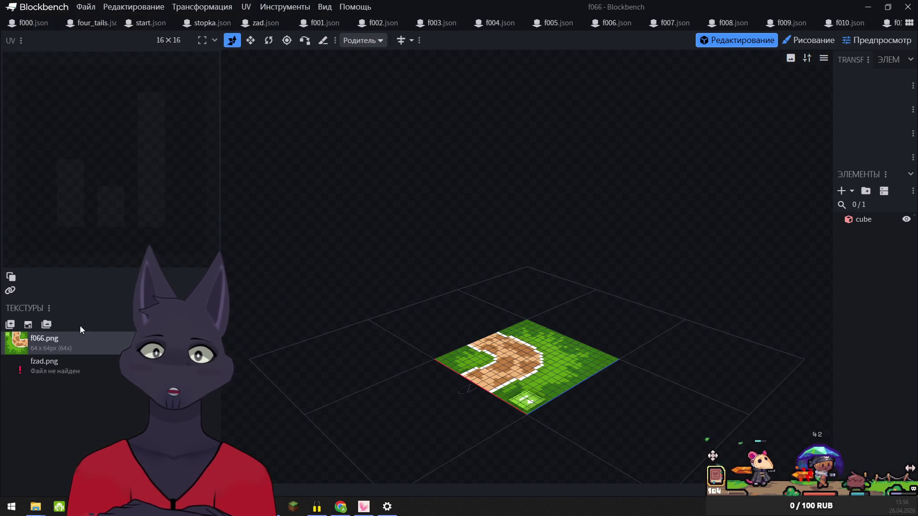
pyautogui.rightClick(14, 371)
pyautogui.click(55, 331)
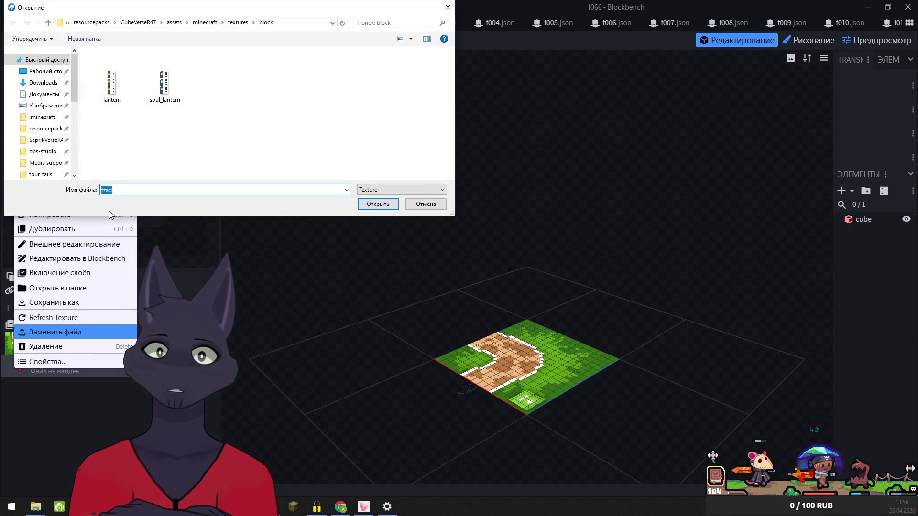
pyautogui.click(37, 175)
pyautogui.click(377, 204)
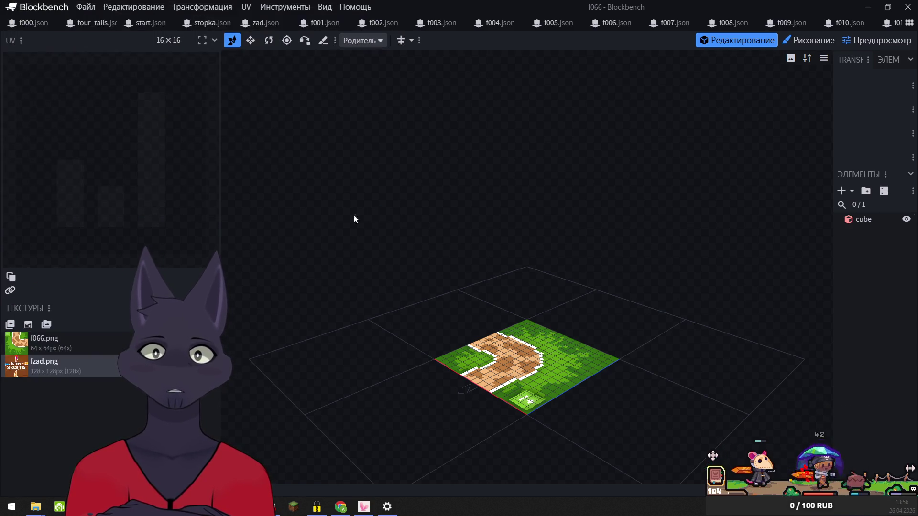
# Relink the f067 model's missing textures to f066.png and fzad.png from four_tails
pyautogui.hotkey('ctrl', 'Tab')
pyautogui.rightClick(22, 341)
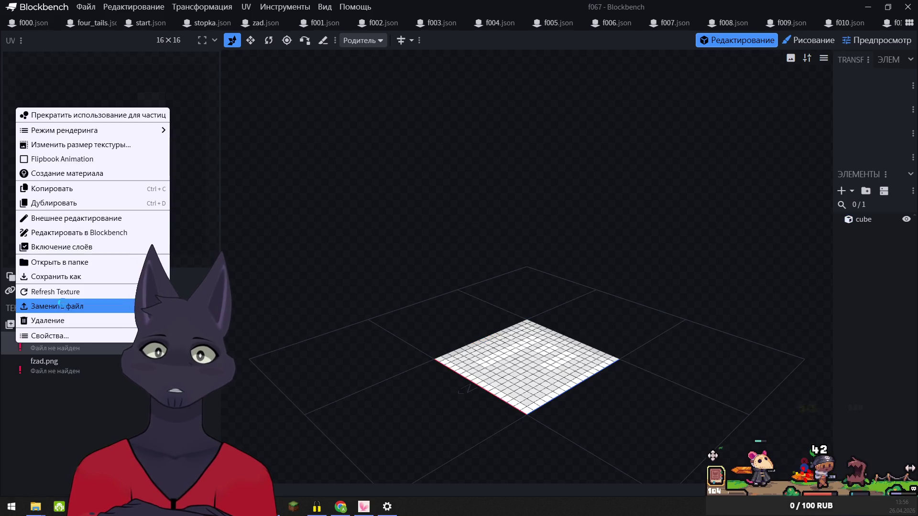
pyautogui.click(61, 305)
pyautogui.click(40, 174)
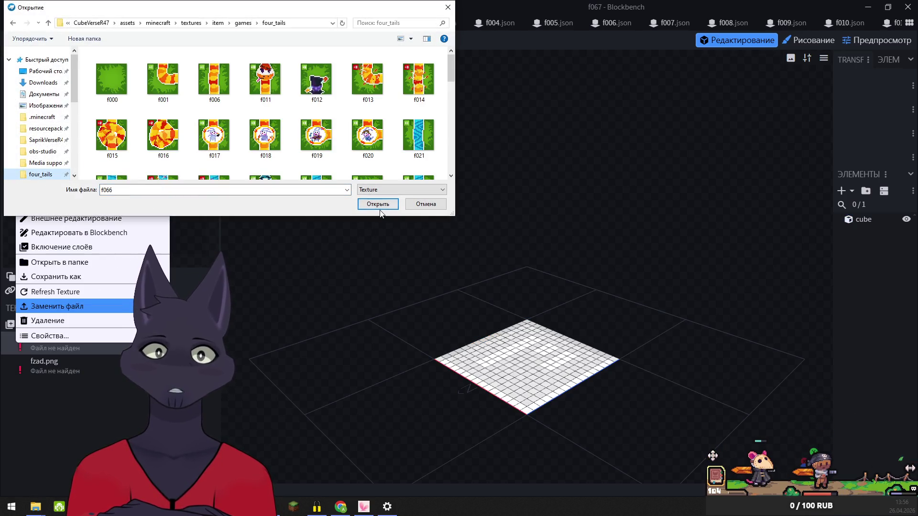
pyautogui.click(378, 204)
pyautogui.rightClick(16, 364)
pyautogui.click(52, 326)
pyautogui.click(40, 174)
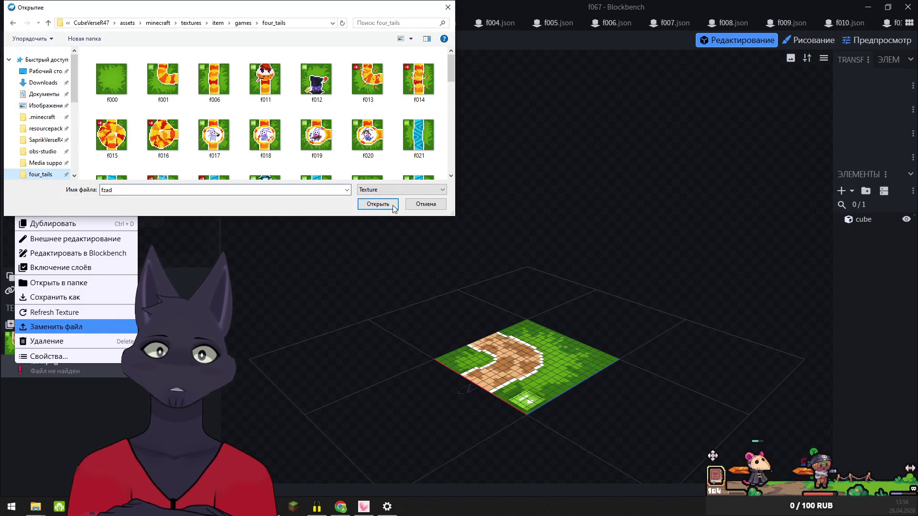
pyautogui.click(393, 208)
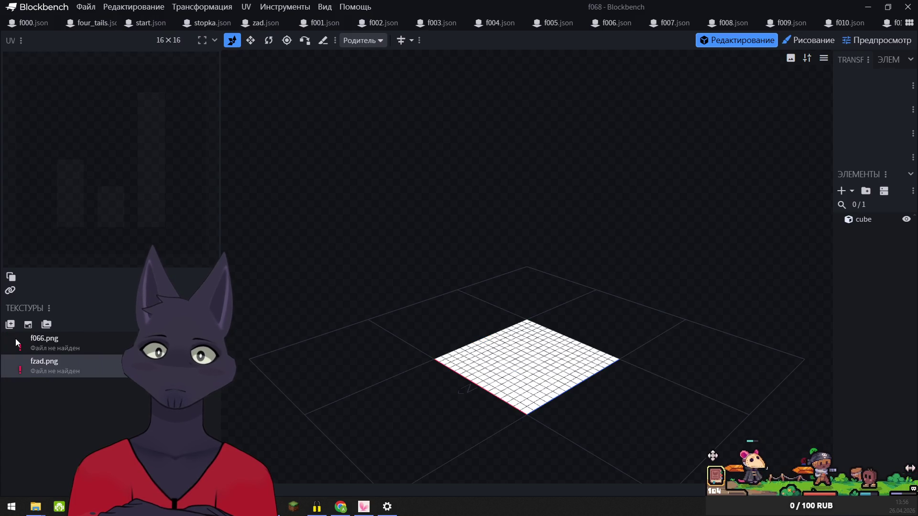
# Relink the f068 model's textures to f066.png and fzad.png from four_tails
pyautogui.rightClick(16, 339)
pyautogui.click(52, 302)
pyautogui.click(50, 175)
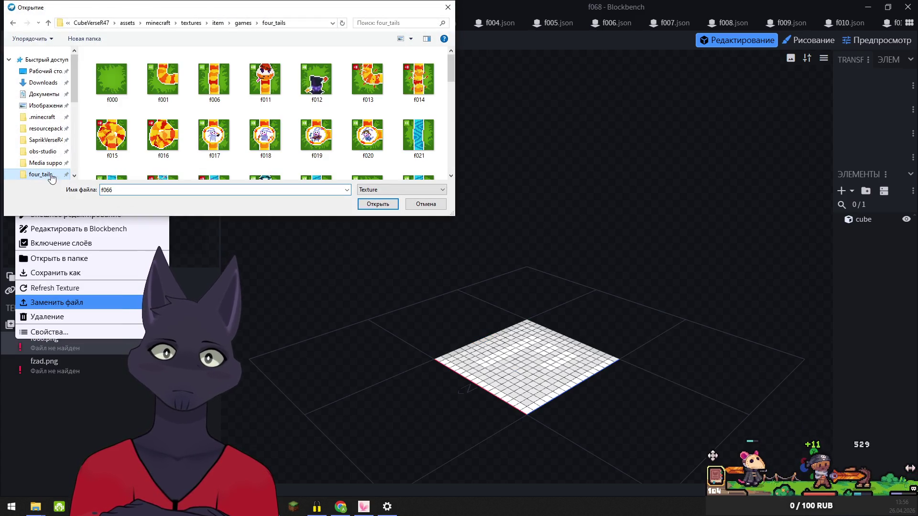
pyautogui.click(377, 204)
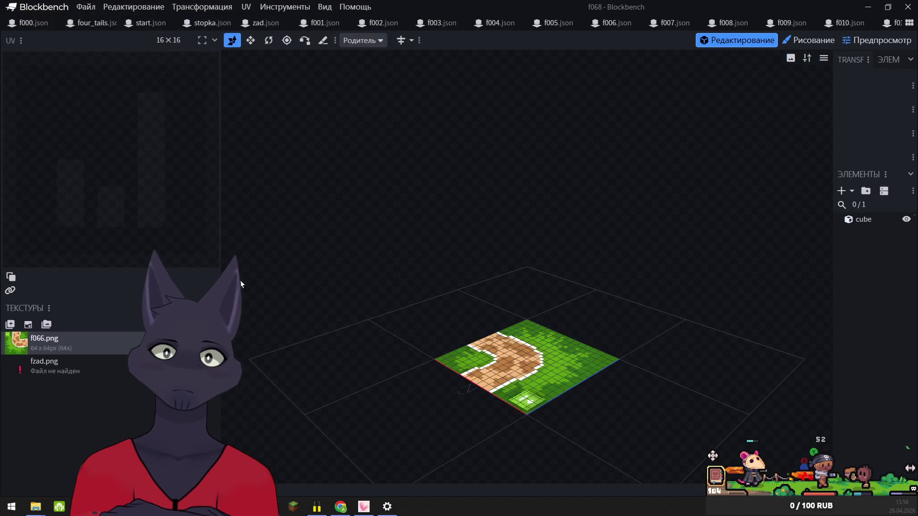
pyautogui.rightClick(22, 365)
pyautogui.click(57, 328)
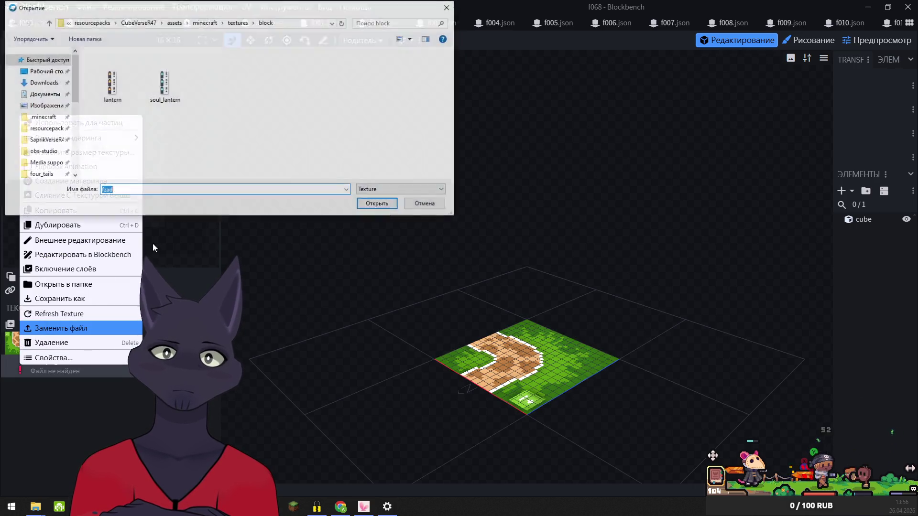
pyautogui.click(42, 174)
pyautogui.click(377, 203)
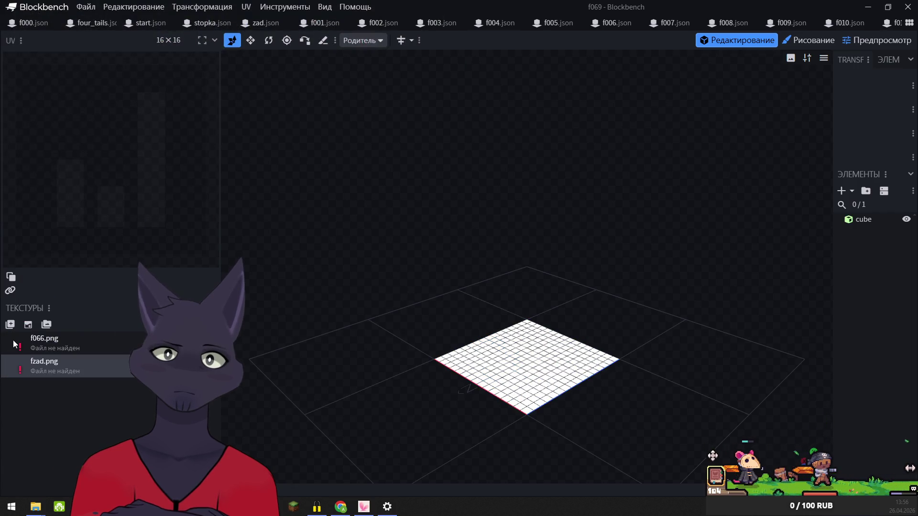
# Relink the f069 model's textures to f066.png and fzad.png from four_tails
pyautogui.rightClick(14, 343)
pyautogui.click(52, 304)
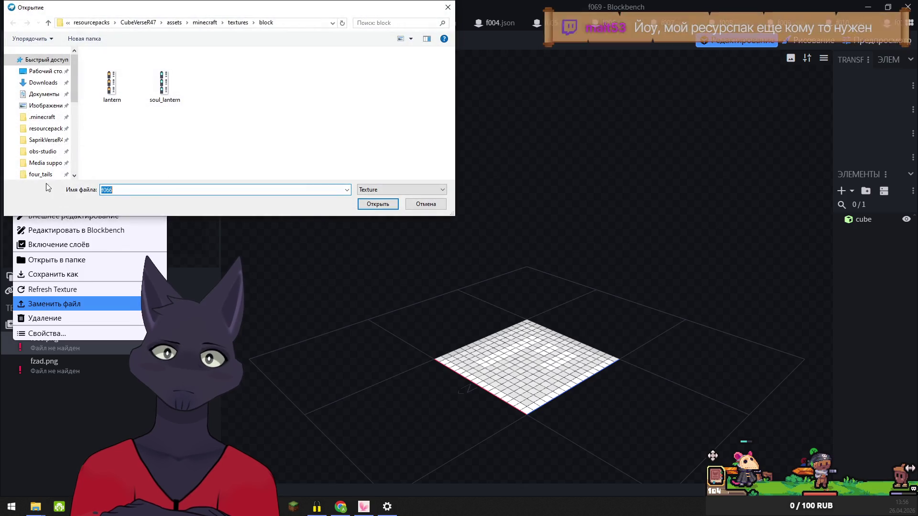
pyautogui.click(42, 174)
pyautogui.click(377, 204)
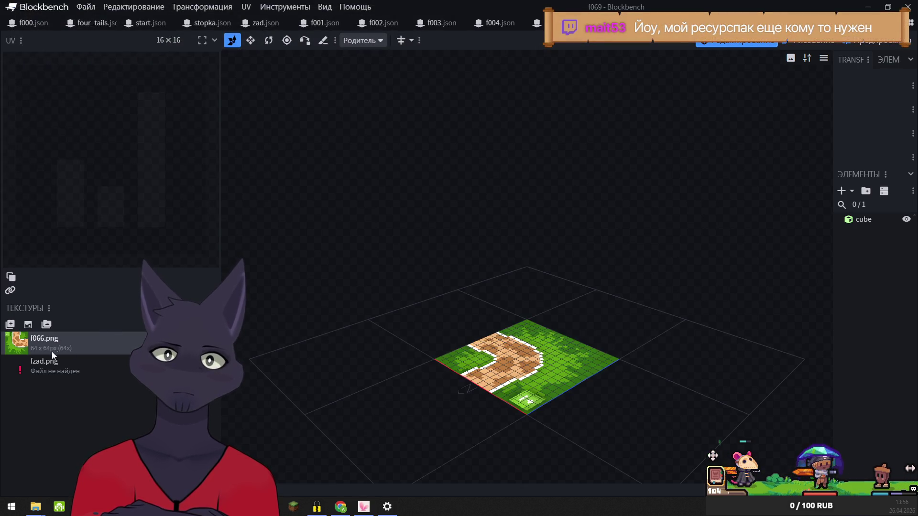
pyautogui.rightClick(19, 367)
pyautogui.click(43, 327)
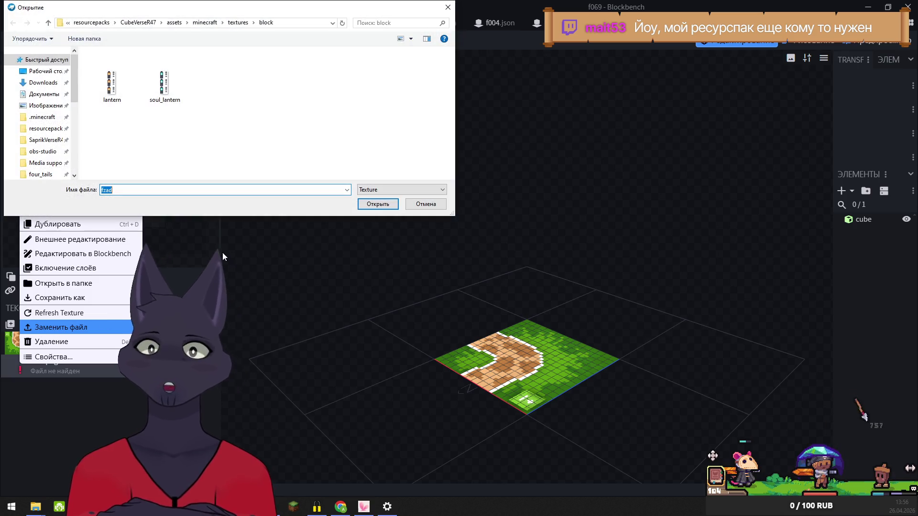
pyautogui.click(41, 175)
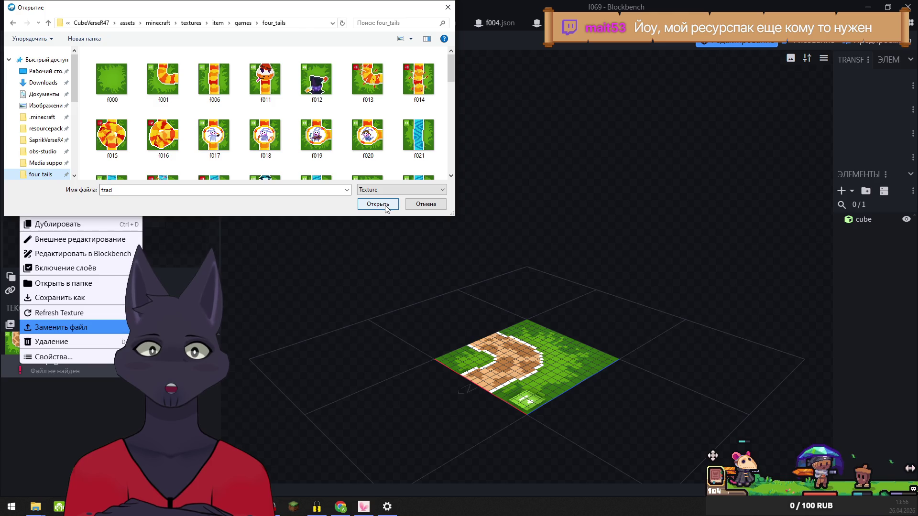
pyautogui.click(386, 205)
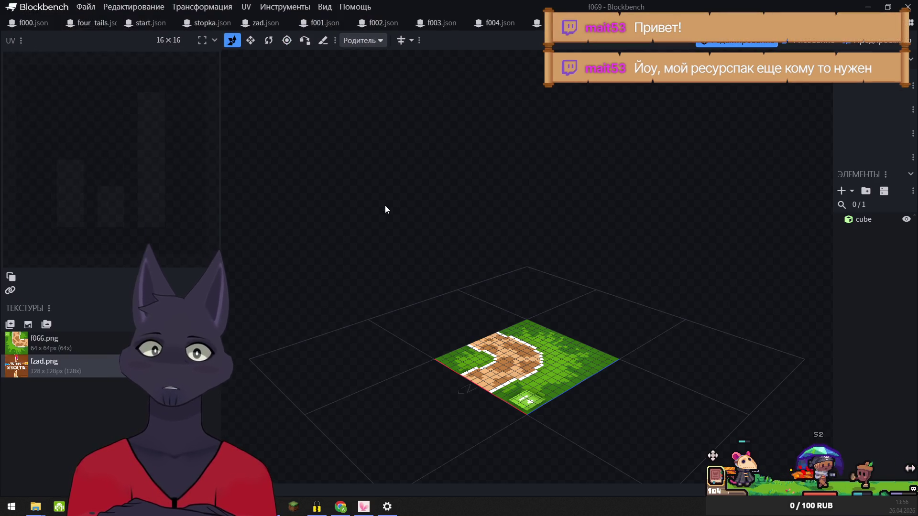
pyautogui.rightClick(17, 346)
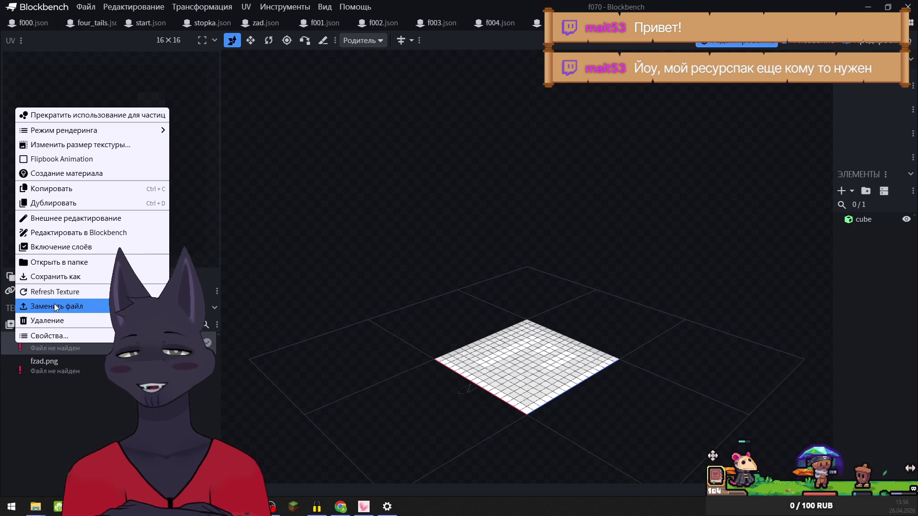
# In the f070 model, replace the missing f066.png and fzad.png with the four_tails files
pyautogui.click(56, 306)
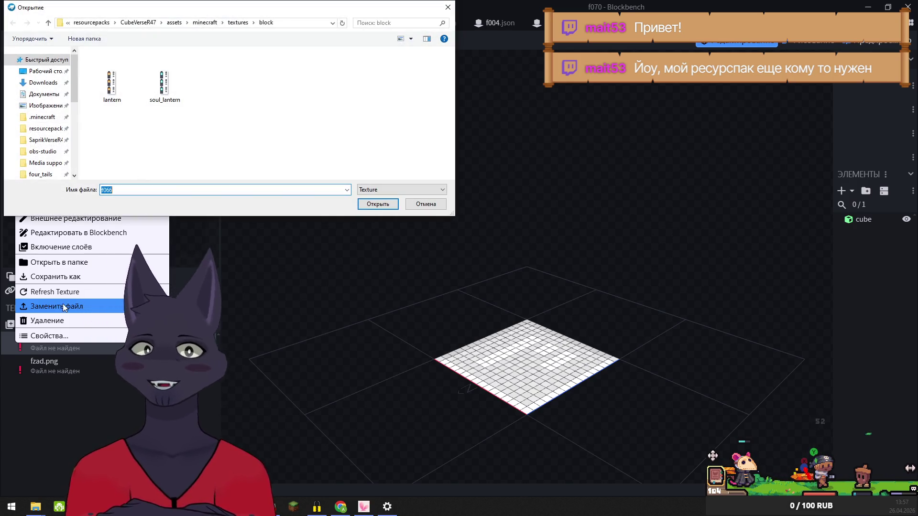
pyautogui.click(29, 175)
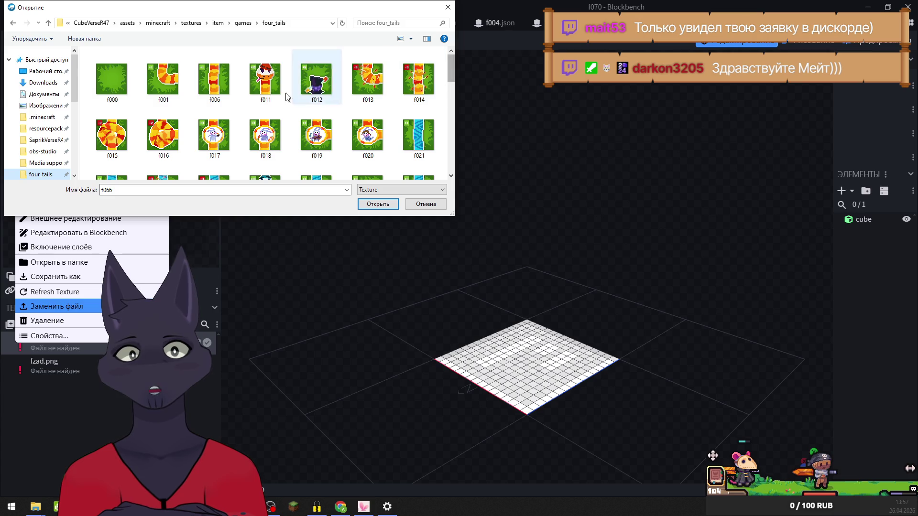
pyautogui.moveTo(452, 68)
pyautogui.mouseDown()
pyautogui.moveTo(454, 79)
pyautogui.moveTo(451, 55)
pyautogui.mouseUp()
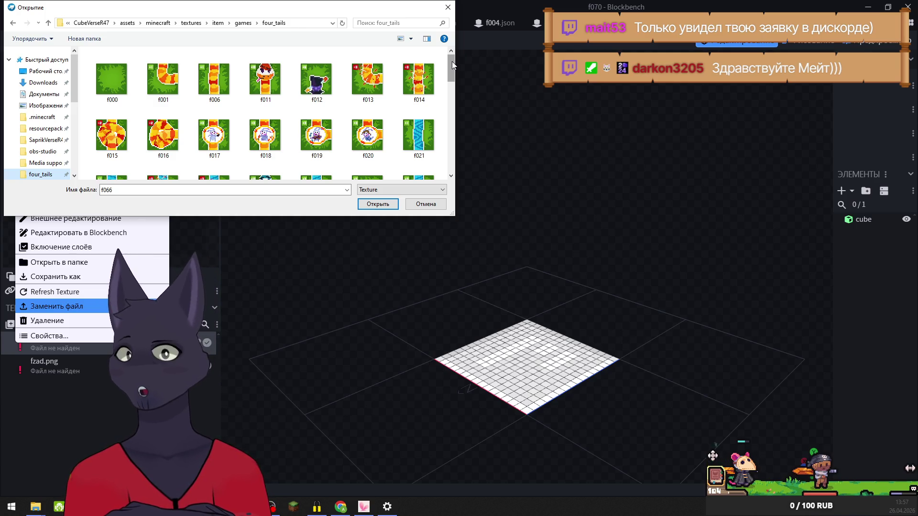
pyautogui.moveTo(452, 61); pyautogui.dragTo(454, 164)
pyautogui.moveTo(451, 151); pyautogui.dragTo(450, 61)
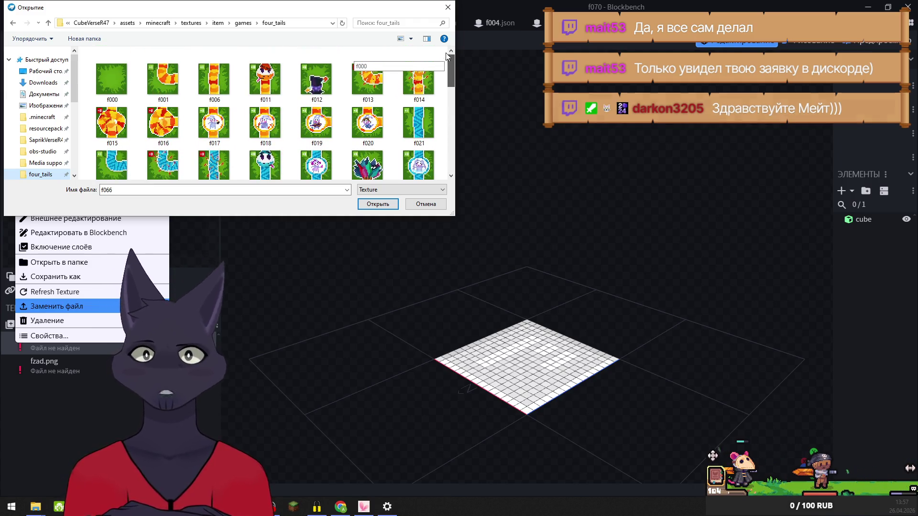
pyautogui.click(373, 206)
pyautogui.rightClick(17, 372)
pyautogui.click(55, 330)
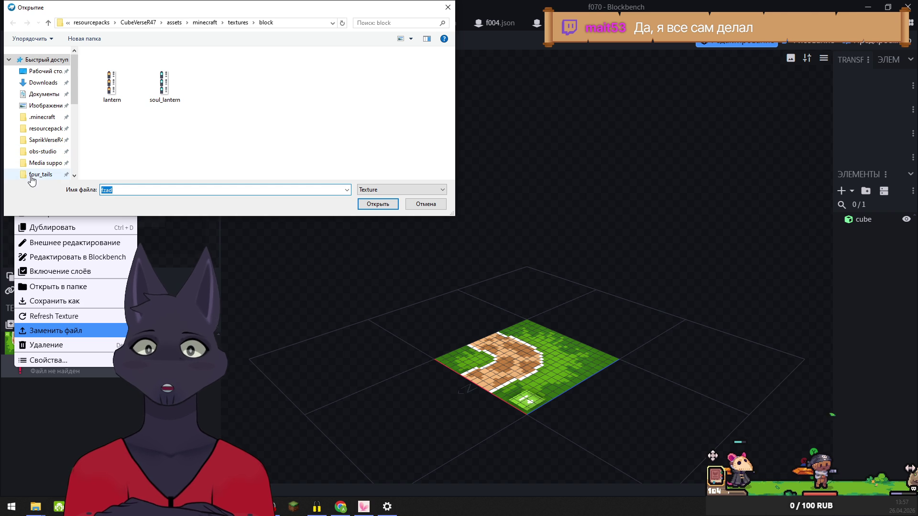
pyautogui.click(38, 174)
pyautogui.click(375, 204)
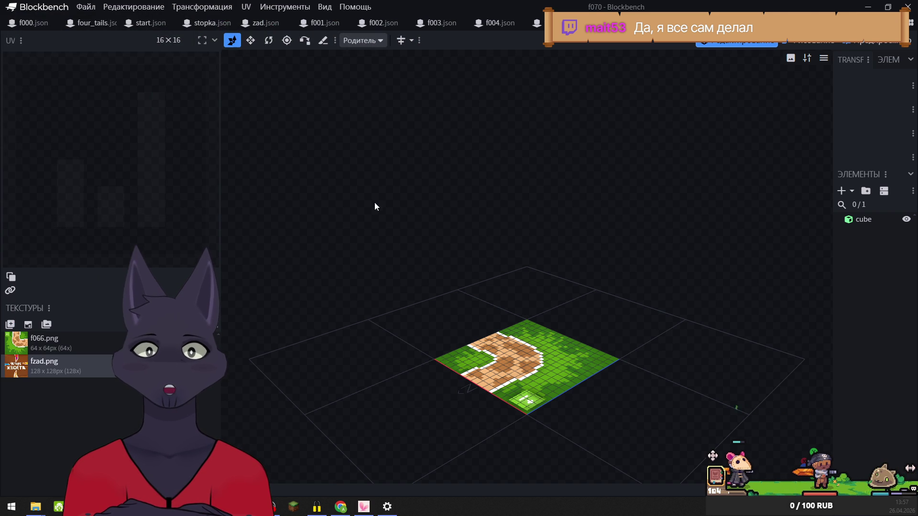
# In the f071 tile model, relink f071.png and fzad.png from the four_tails folder
pyautogui.hotkey('ctrl', 'Tab')
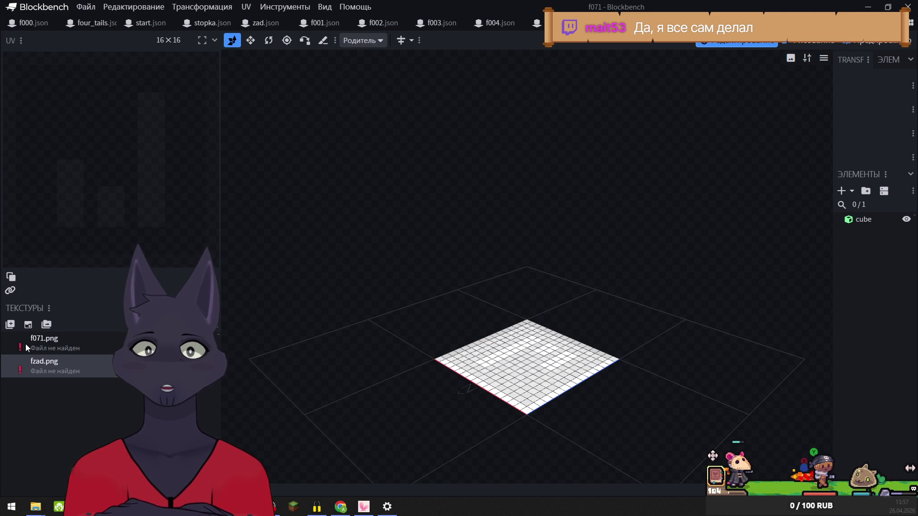
pyautogui.rightClick(32, 351)
pyautogui.click(63, 304)
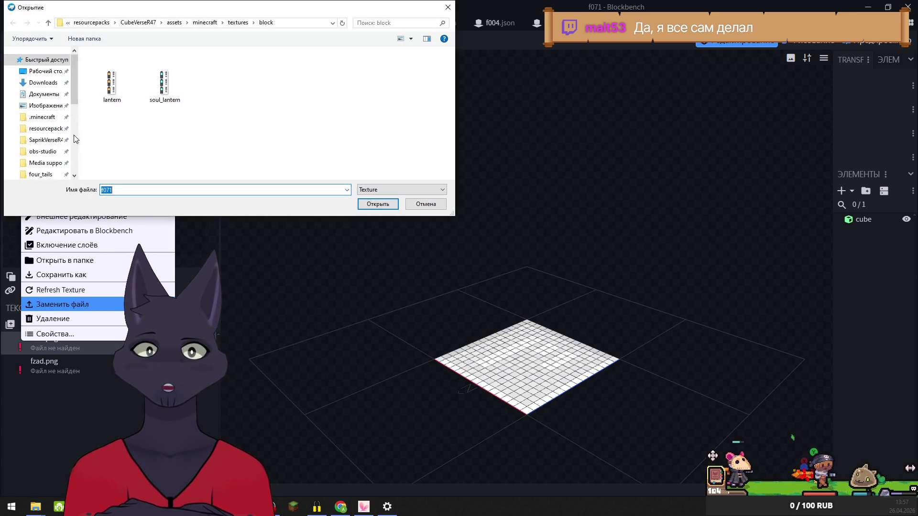
pyautogui.click(31, 180)
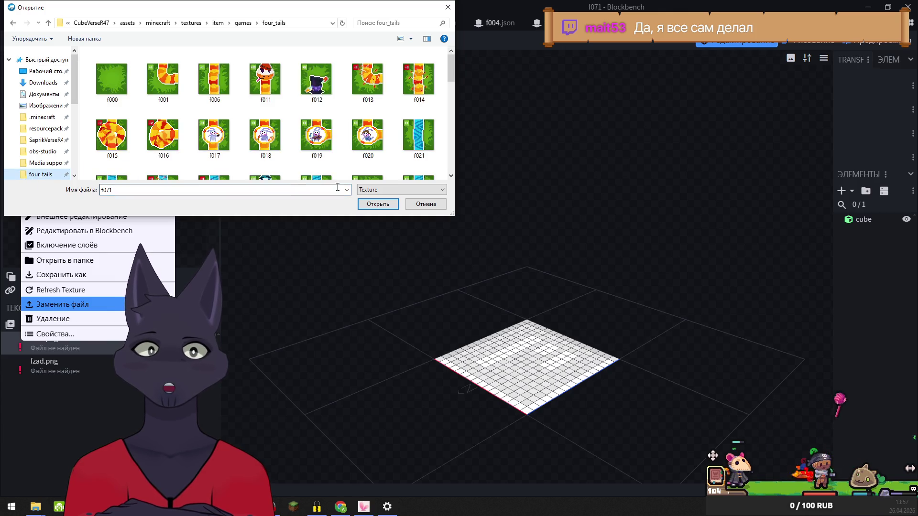
pyautogui.click(381, 205)
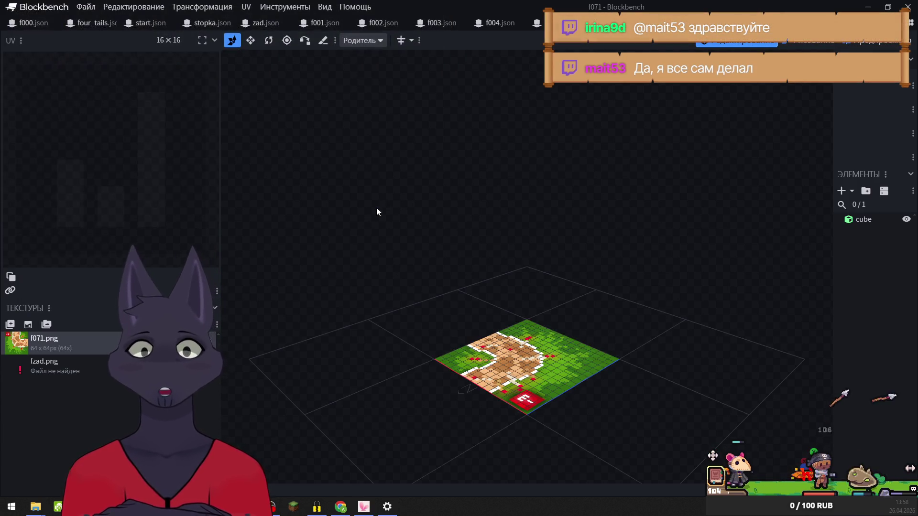
pyautogui.rightClick(11, 369)
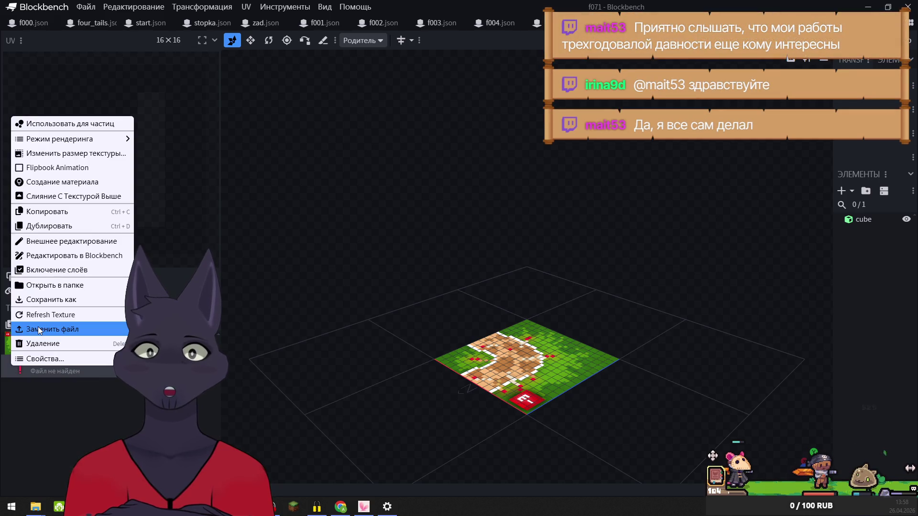
pyautogui.click(40, 329)
pyautogui.click(32, 174)
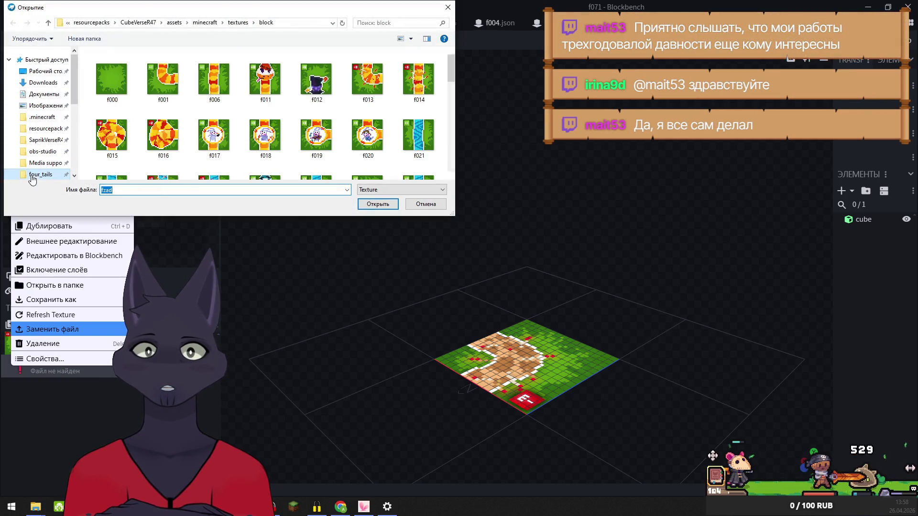
pyautogui.click(378, 204)
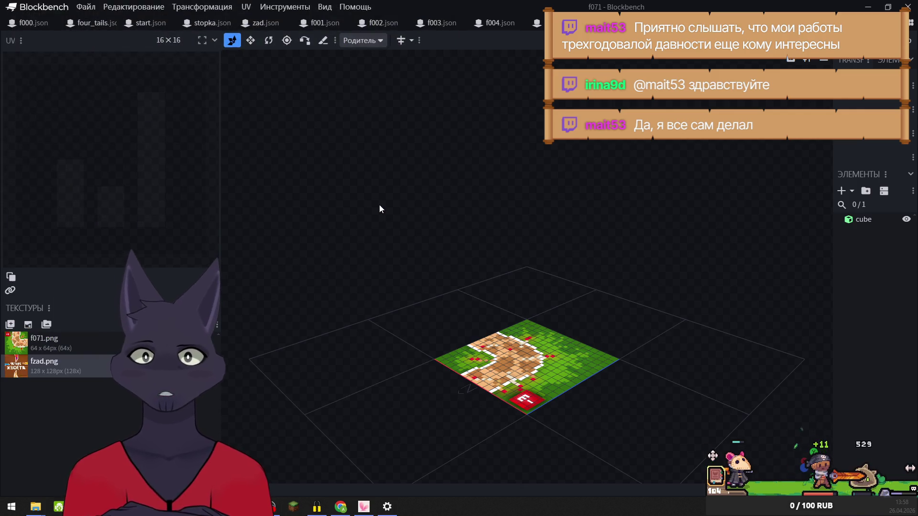
# Relink the f072 model's textures to f072.png and fzad.png from four_tails
pyautogui.hotkey('ctrl', 'Tab')
pyautogui.rightClick(13, 348)
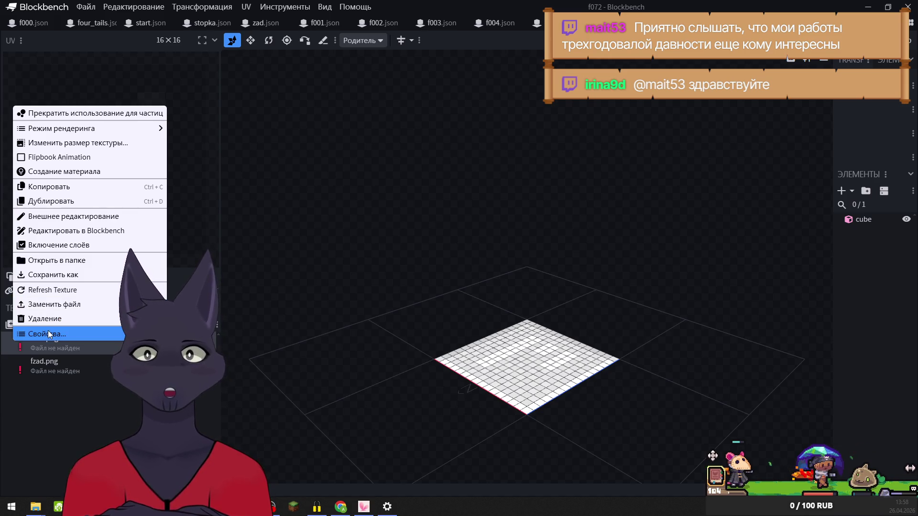
pyautogui.click(50, 307)
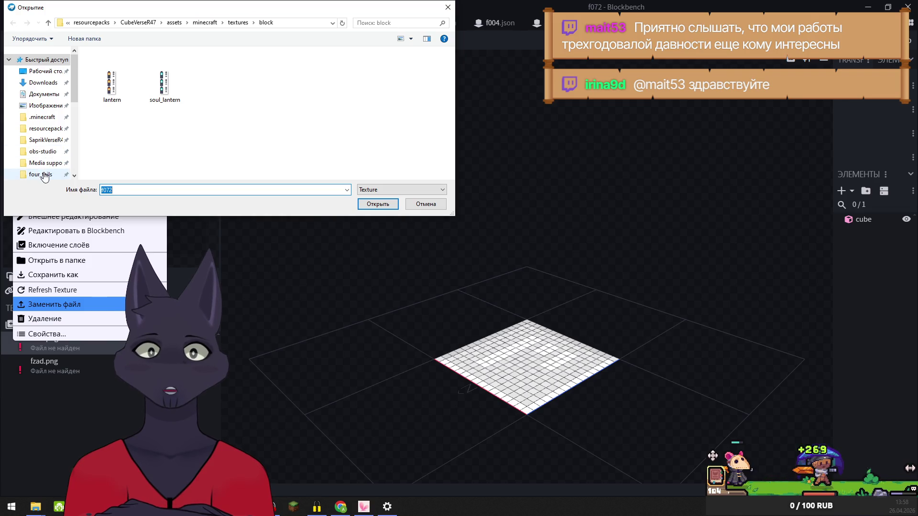
pyautogui.click(42, 175)
pyautogui.click(377, 203)
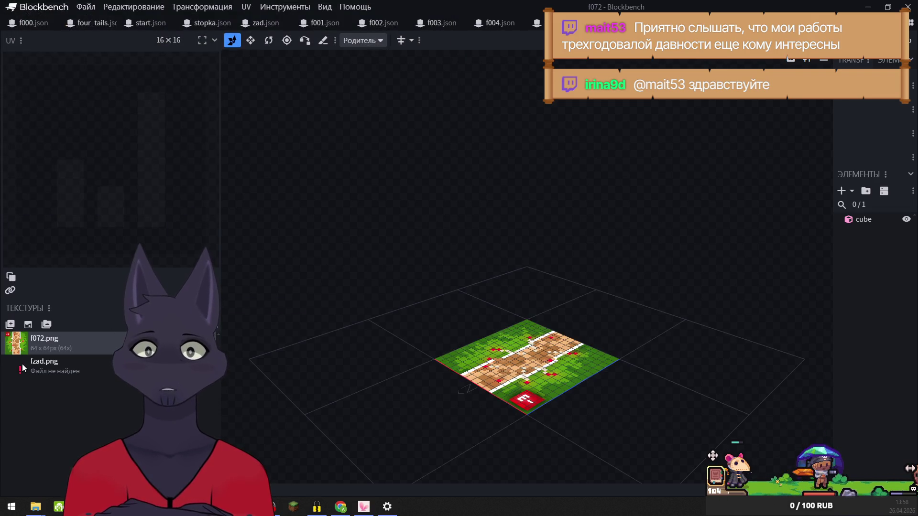
pyautogui.rightClick(21, 364)
pyautogui.click(60, 330)
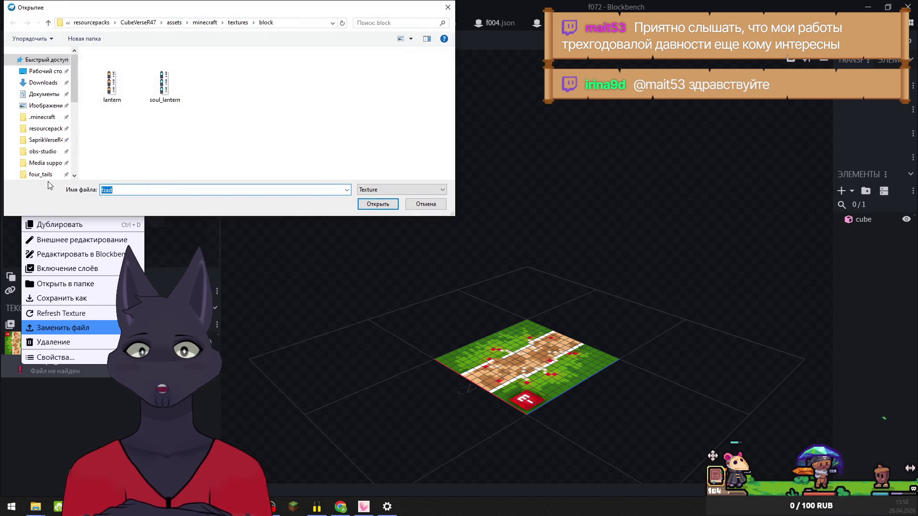
pyautogui.click(40, 175)
pyautogui.click(374, 205)
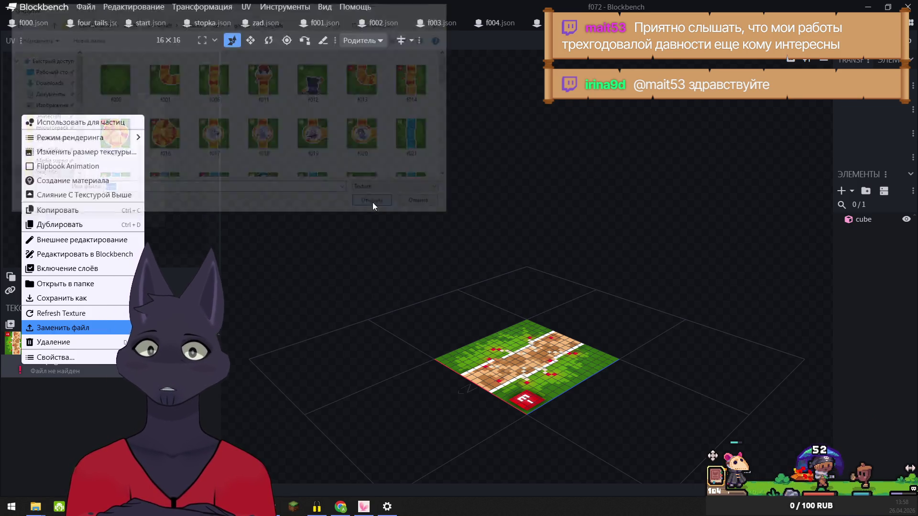